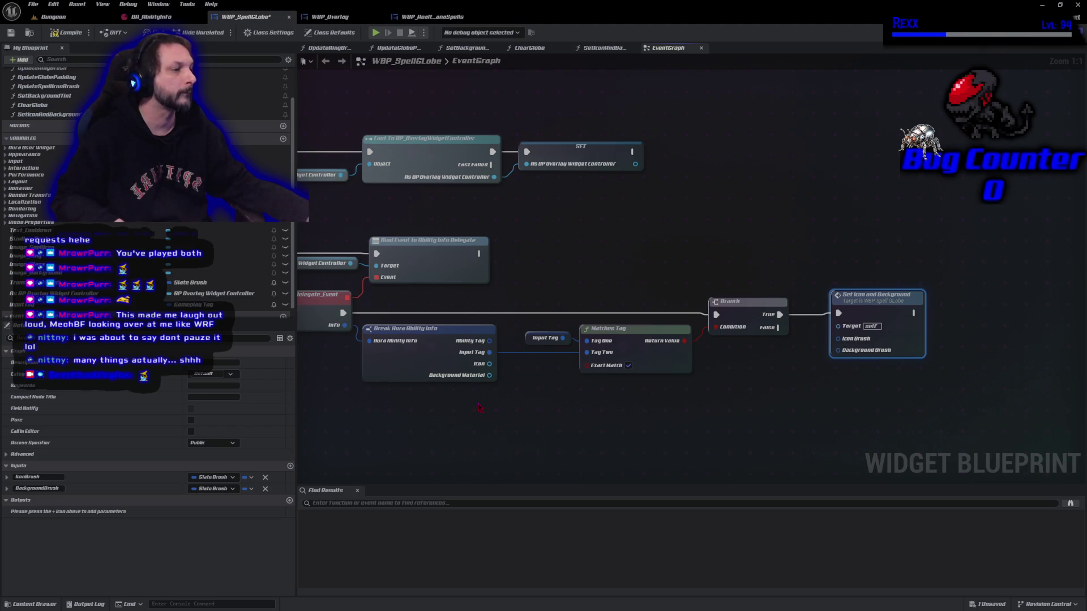
Create a Make Slate Brush node from the Break Aura Ability Info Icon pin
mouse_move(490, 364)
left_mouse_down()
mouse_move(604, 426)
mouse_move(728, 406)
mouse_move(743, 365)
left_mouse_up()
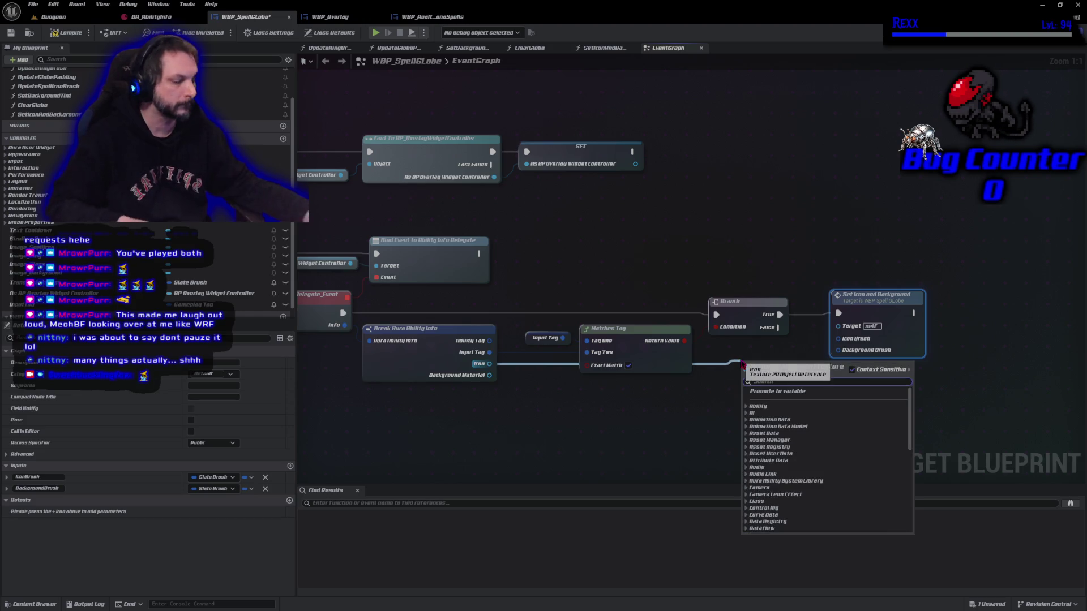
type("make brus")
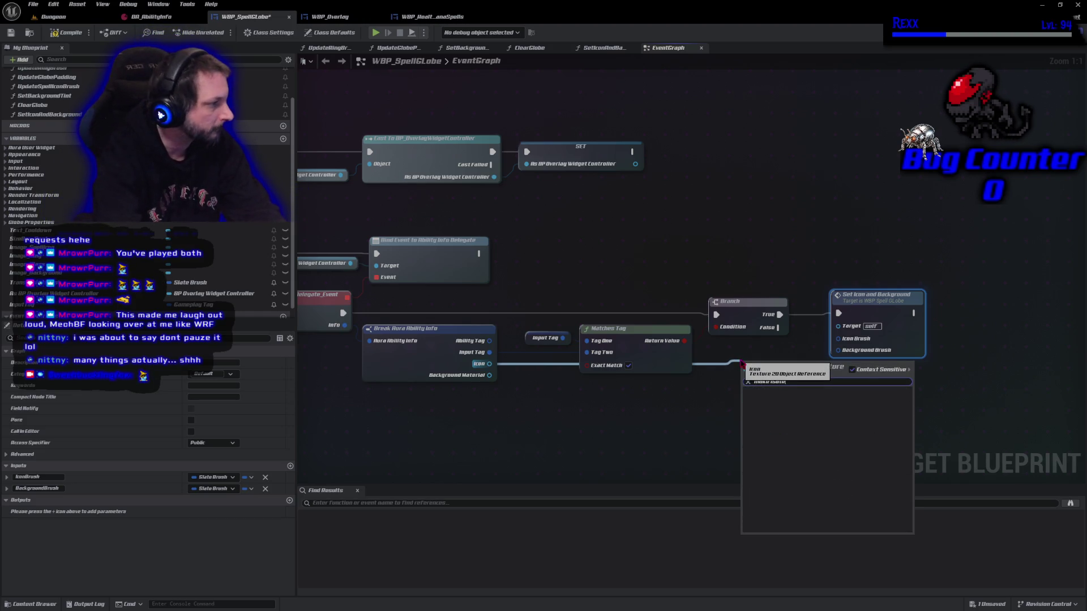
key("BackSpace")
key("BackSpace")
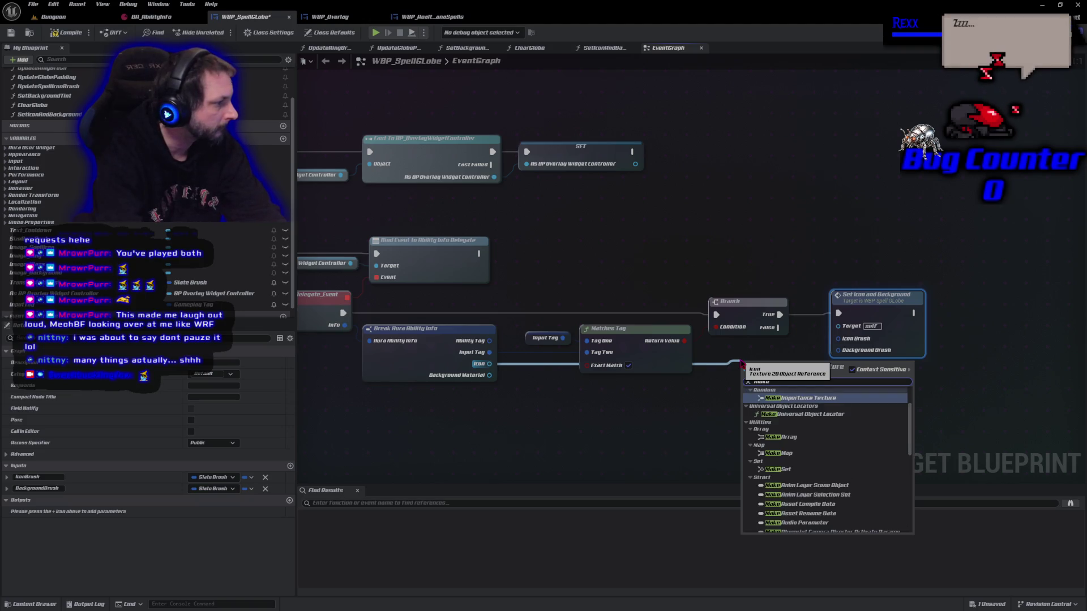
type(" slate")
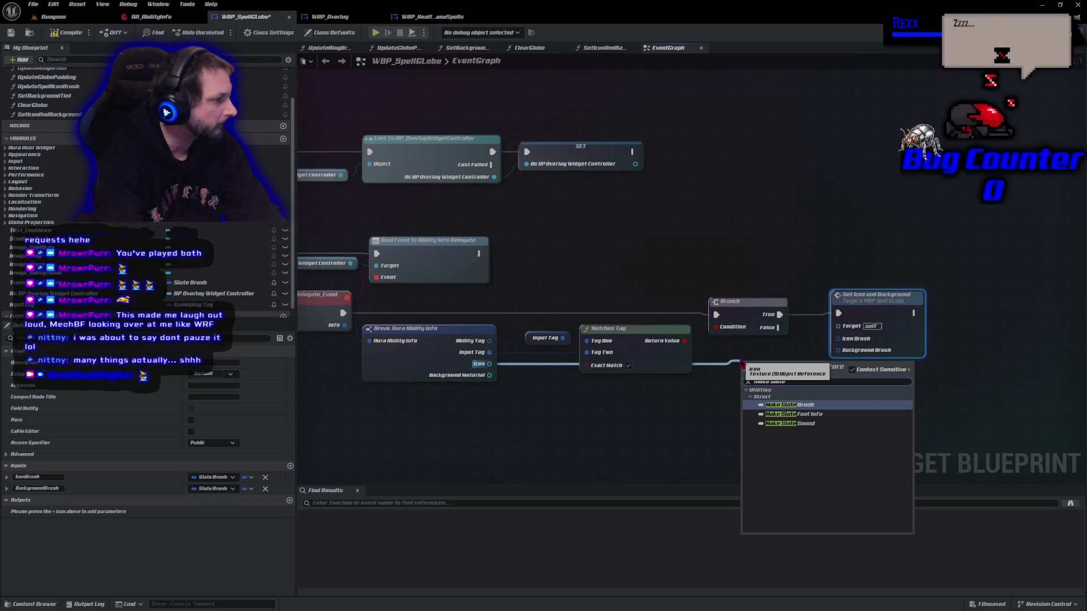
key("Return")
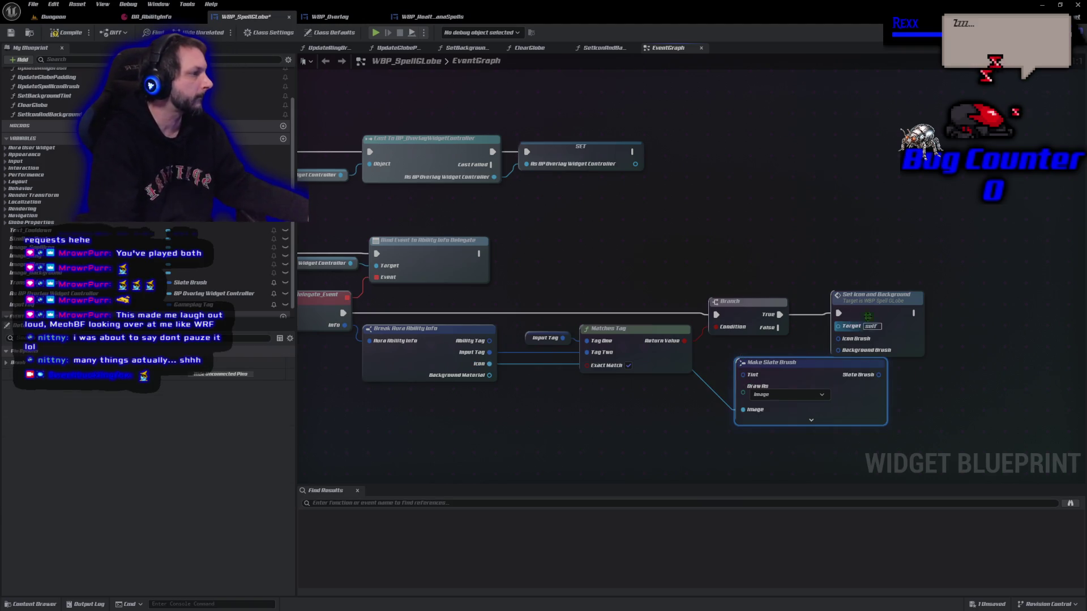
Move Set Icon and Background right and place Make Slate Brush below Matches Tag
left_click_drag(866, 295, 995, 295)
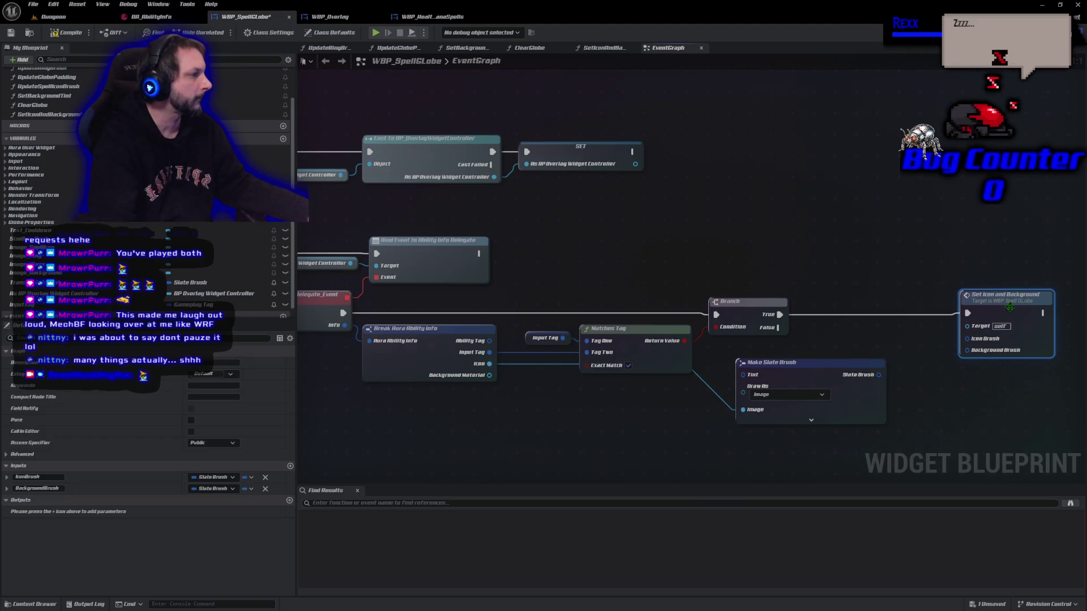
mouse_move(803, 368)
left_mouse_down()
mouse_move(774, 350)
mouse_move(747, 379)
mouse_move(645, 394)
left_mouse_up()
left_click_drag(781, 427, 804, 294)
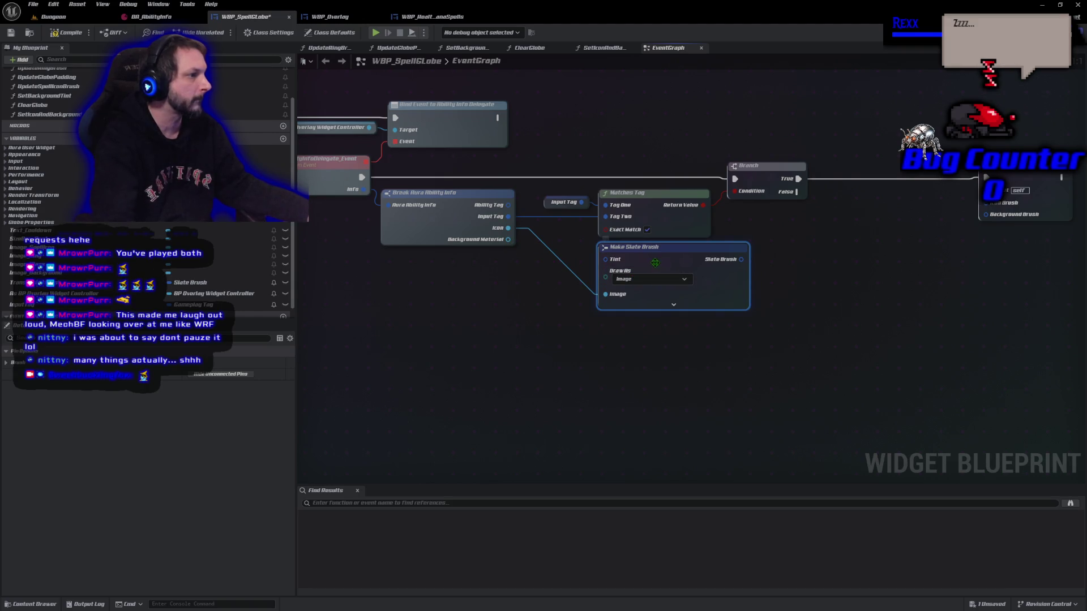
Paste a second Make Slate Brush and connect Background Material to its Image pin
key("ctrl+v")
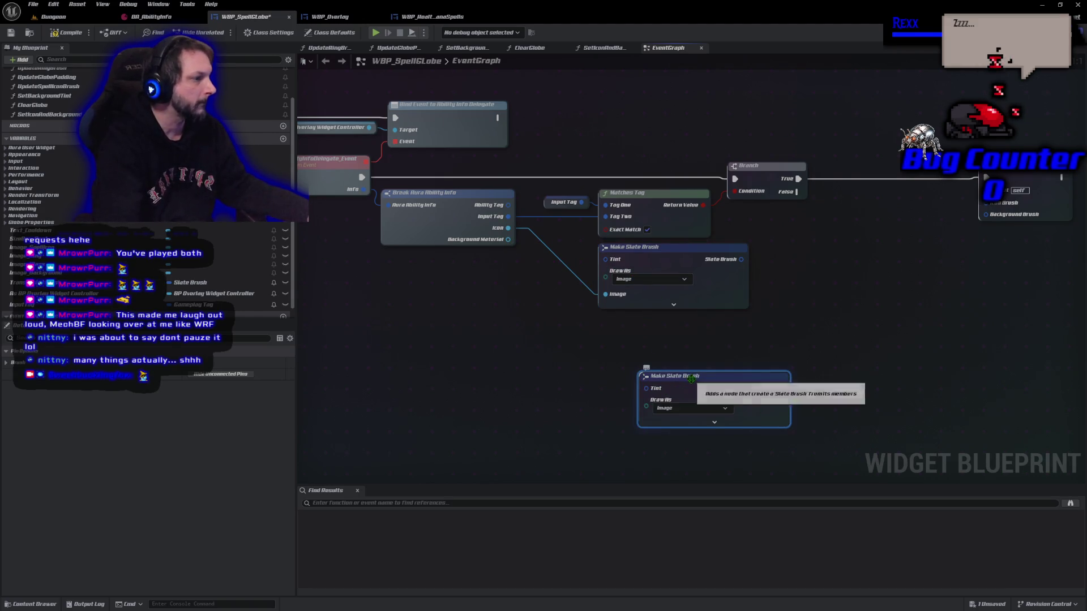
left_click_drag(690, 384, 649, 377)
mouse_move(508, 240)
left_mouse_down()
mouse_move(596, 293)
mouse_move(588, 395)
mouse_move(600, 363)
mouse_move(552, 386)
mouse_move(538, 380)
mouse_move(534, 331)
mouse_move(560, 318)
left_mouse_up()
key("Escape")
left_click(674, 416)
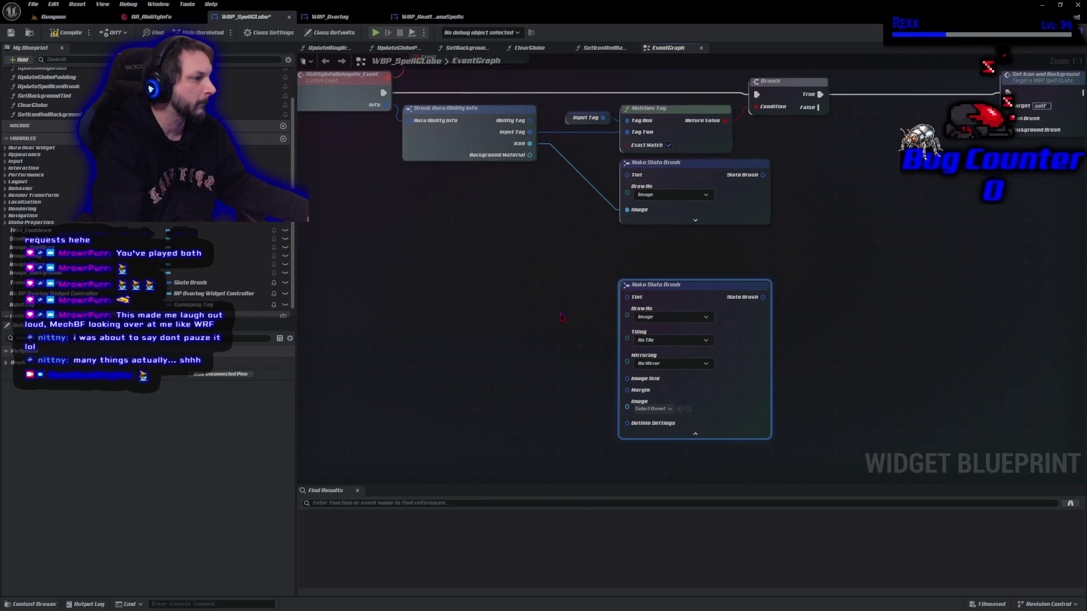
mouse_move(529, 155)
left_mouse_down()
mouse_move(625, 423)
mouse_move(627, 401)
mouse_move(479, 455)
left_mouse_up()
left_click(695, 424)
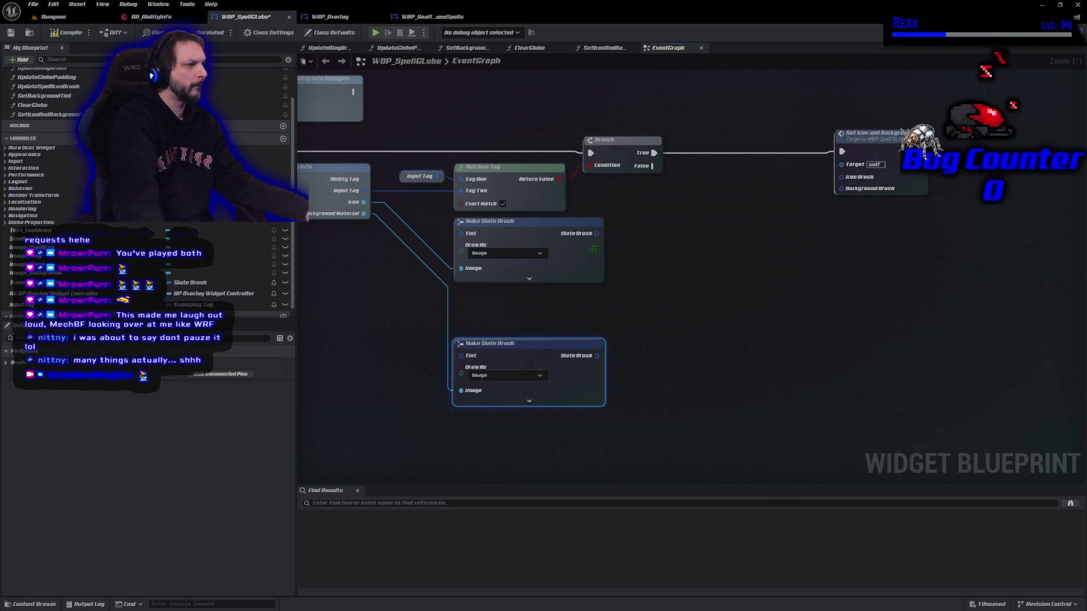
Feed the two brushes into Set Icon and Background's Icon Brush and Background Brush, then compile
mouse_move(597, 234)
left_mouse_down()
mouse_move(815, 210)
mouse_move(842, 177)
left_mouse_up()
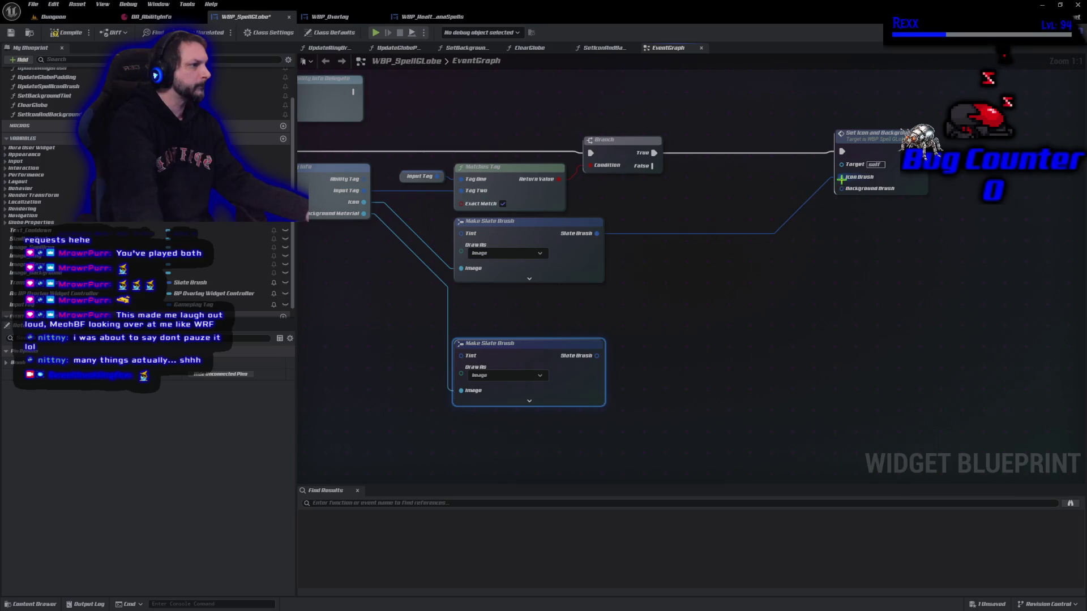
mouse_move(597, 355)
left_mouse_down()
mouse_move(847, 222)
mouse_move(864, 194)
left_mouse_up()
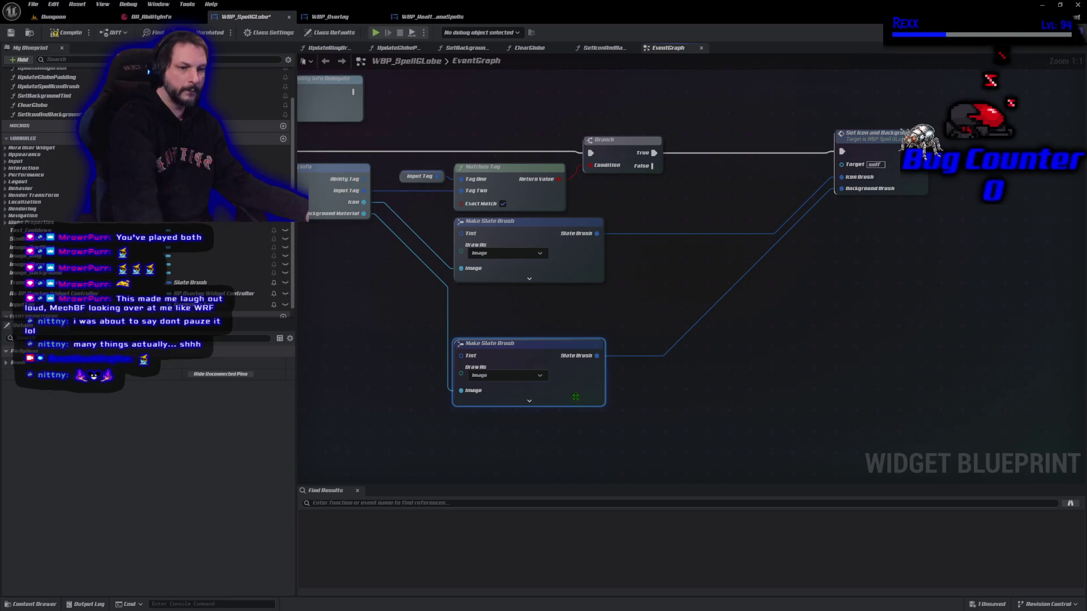
left_click_drag(533, 359, 533, 318)
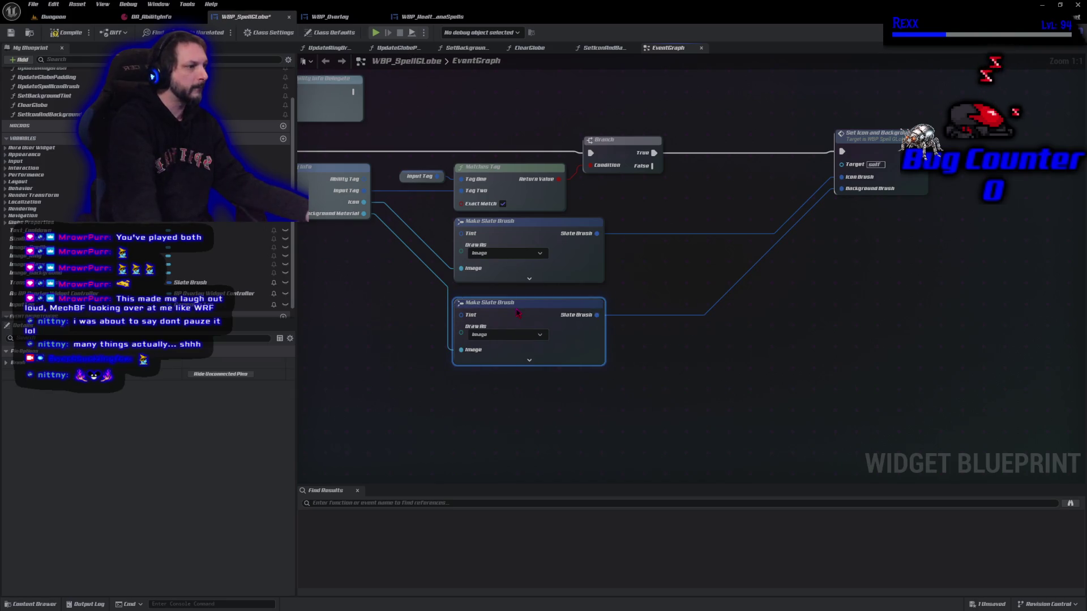
left_click(66, 35)
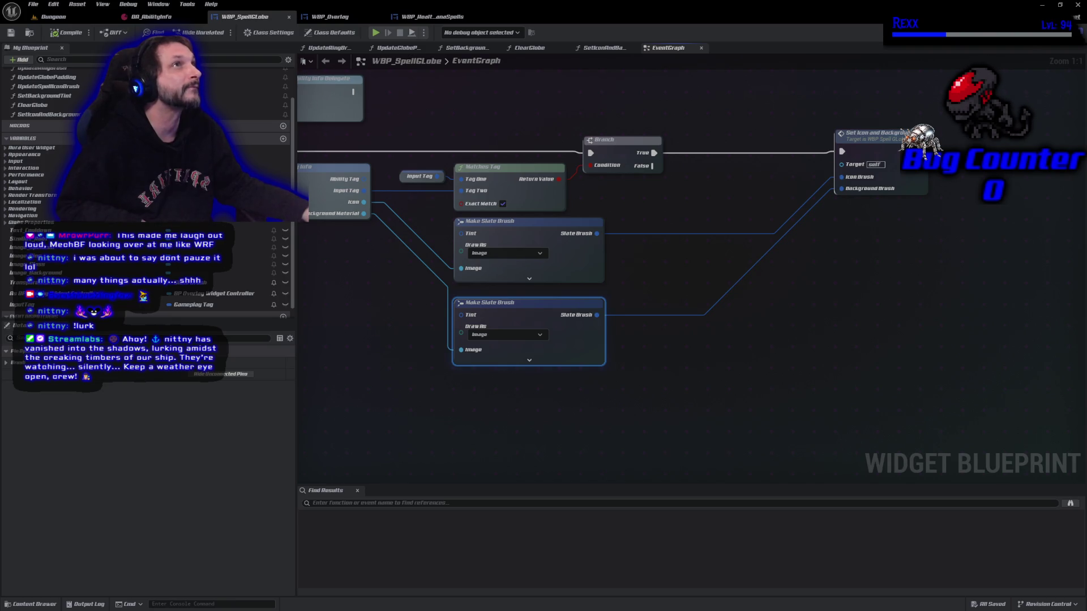
Select all the ability-info handling nodes, from Bind Event to Set Icon and Background
mouse_move(478, 120)
left_mouse_down()
mouse_move(584, 136)
mouse_move(548, 136)
left_mouse_up()
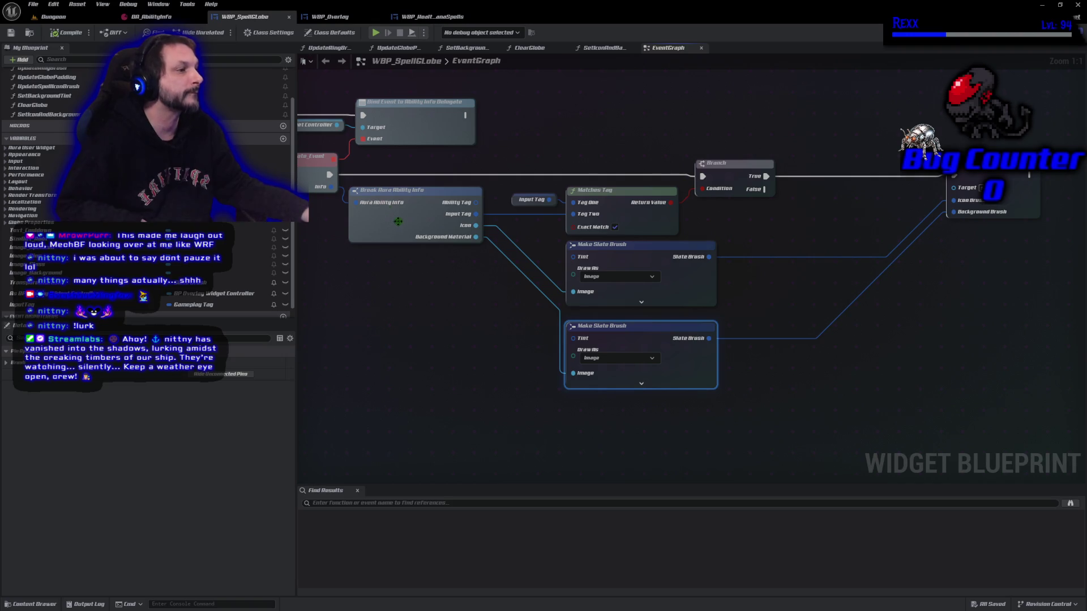
mouse_move(372, 160)
left_mouse_down()
mouse_move(627, 390)
mouse_move(963, 420)
left_mouse_up()
right_click(985, 174)
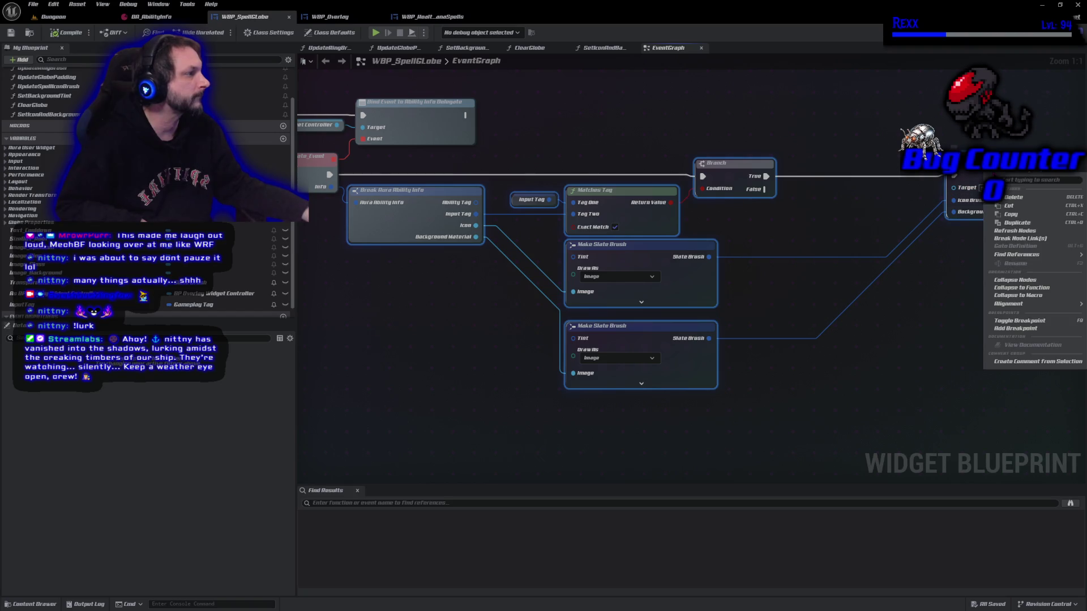
Collapse the selected nodes into a function named ReceiveAbilityInfo, then compile and save
left_click(1019, 288)
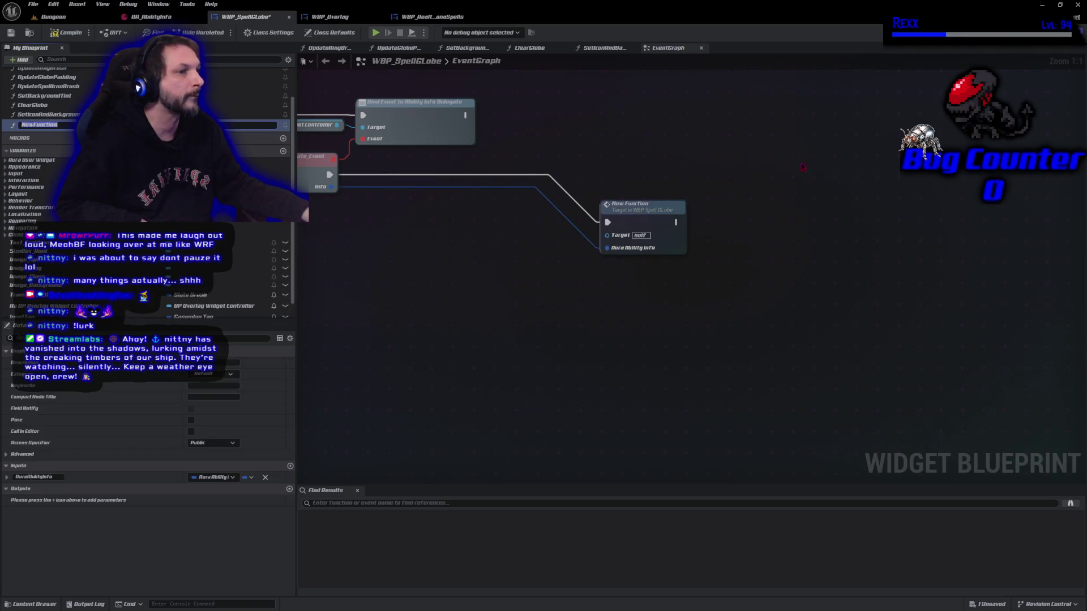
type("Red")
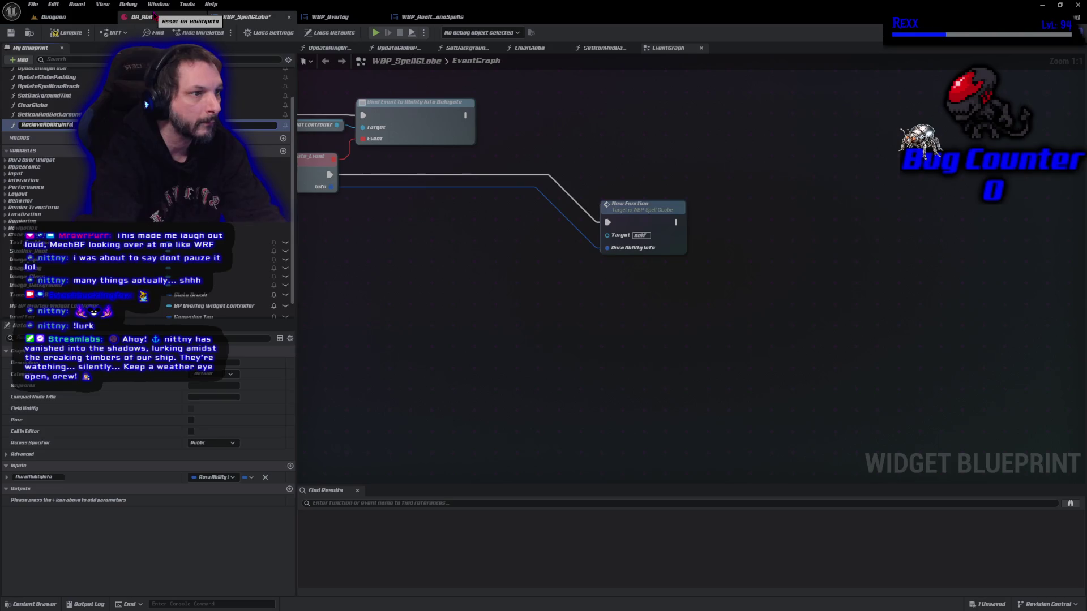
key("Return")
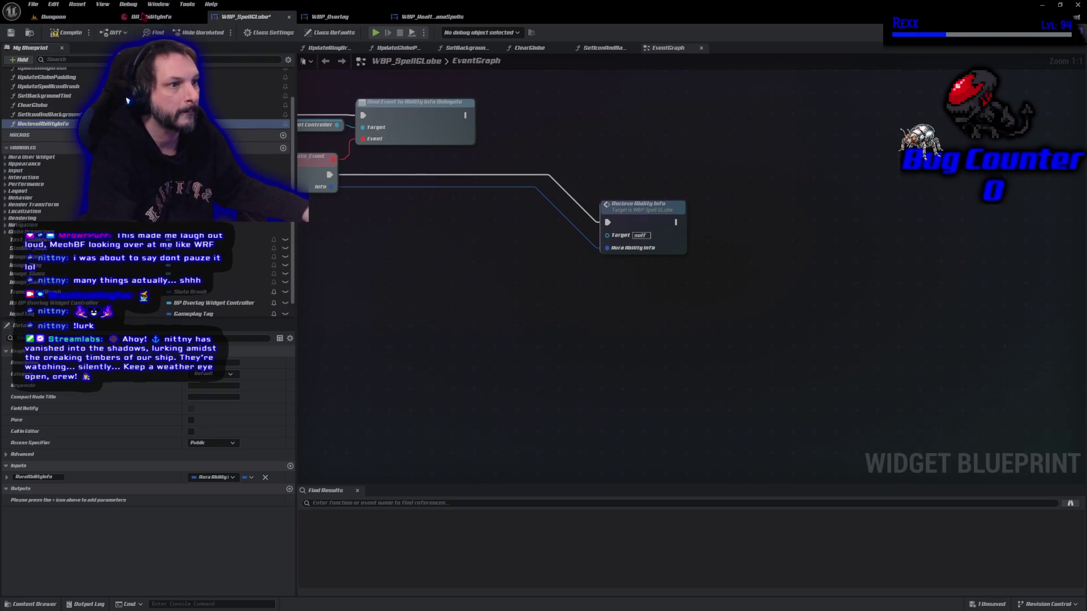
key("F2")
key("End")
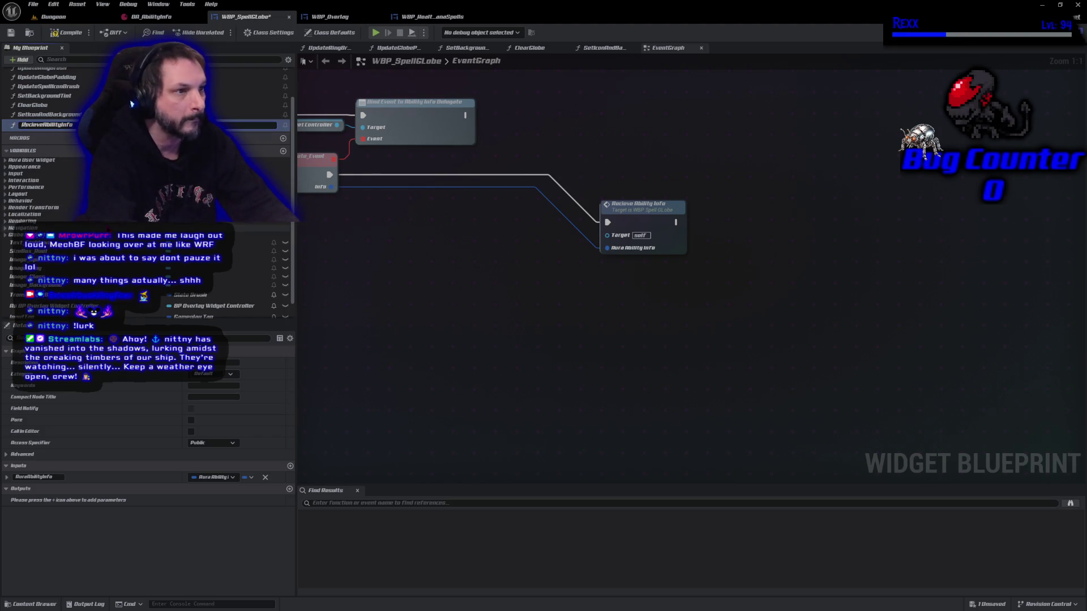
key("BackSpace")
key("BackSpace")
type("ei")
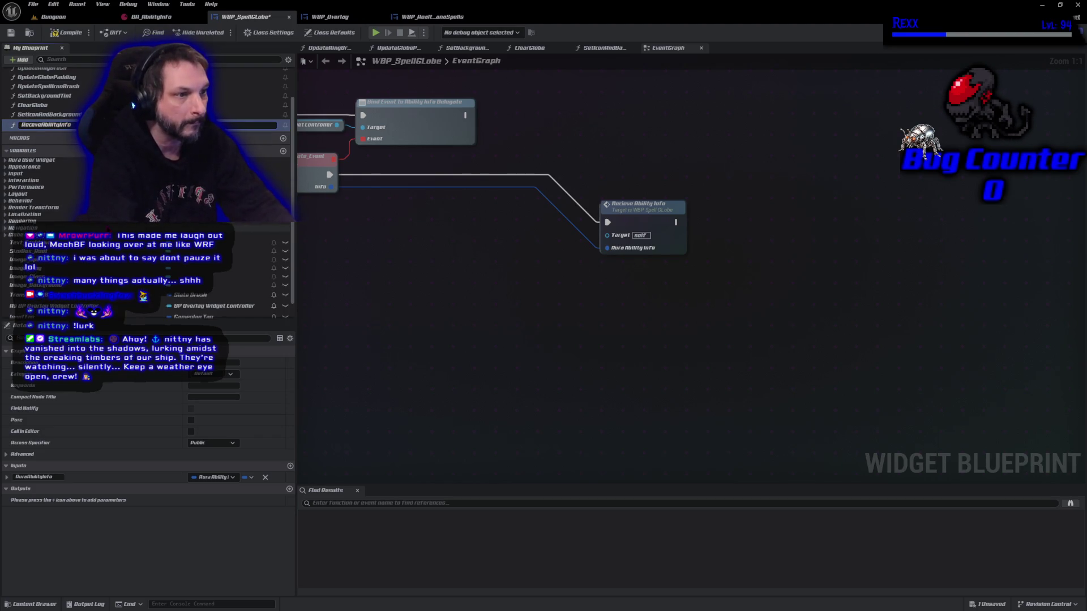
key("Return")
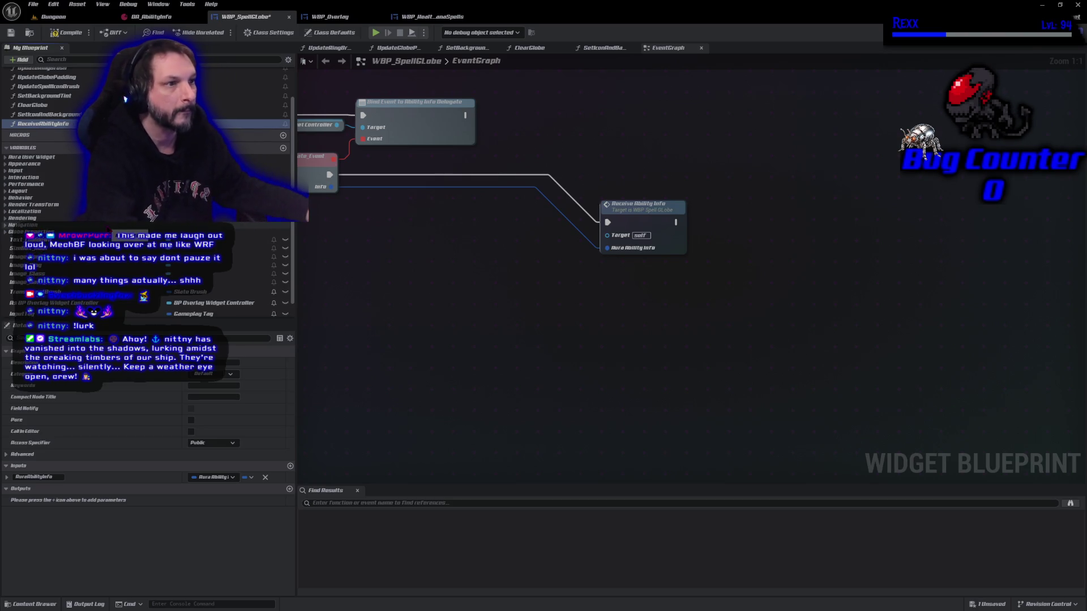
left_click(61, 32)
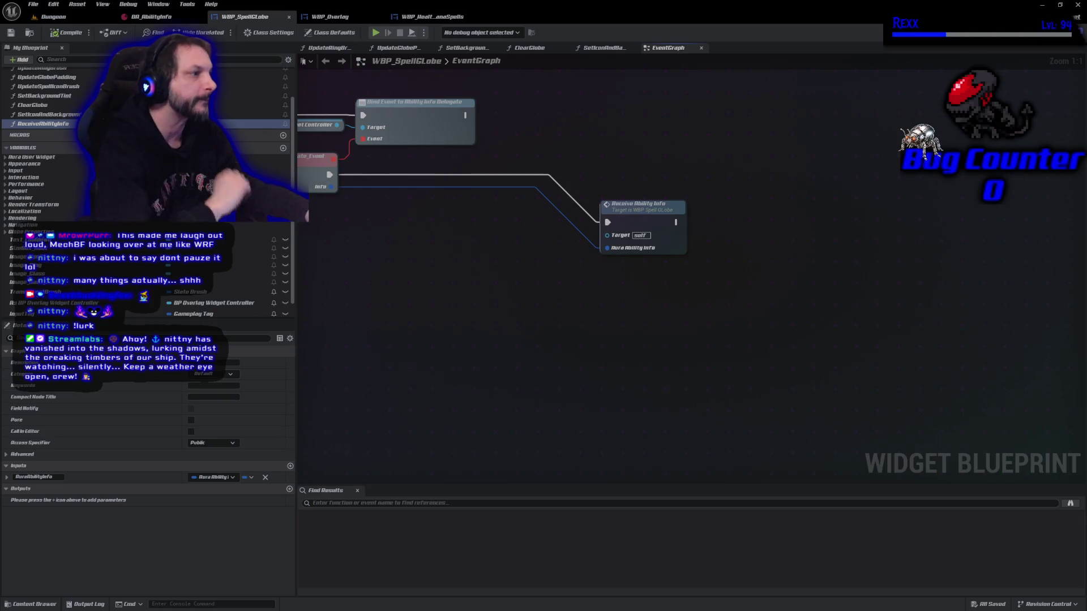
Place Receive Ability Info beside the event and save WBP_SpellGlobe from the File menu
mouse_move(636, 209)
left_mouse_down()
mouse_move(575, 186)
mouse_move(407, 170)
left_mouse_up()
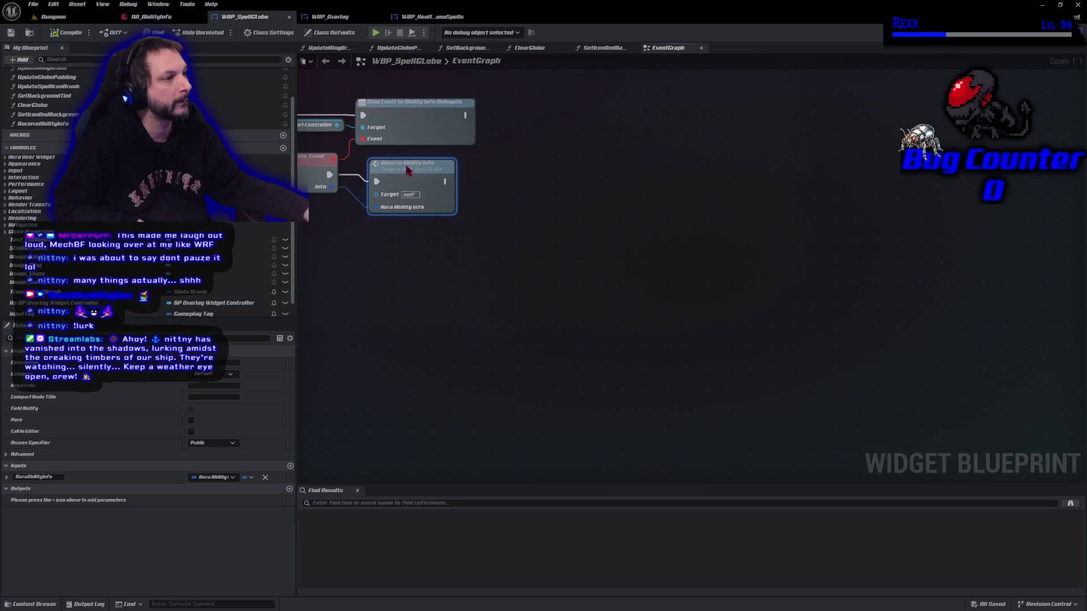
left_click_drag(373, 285, 667, 425)
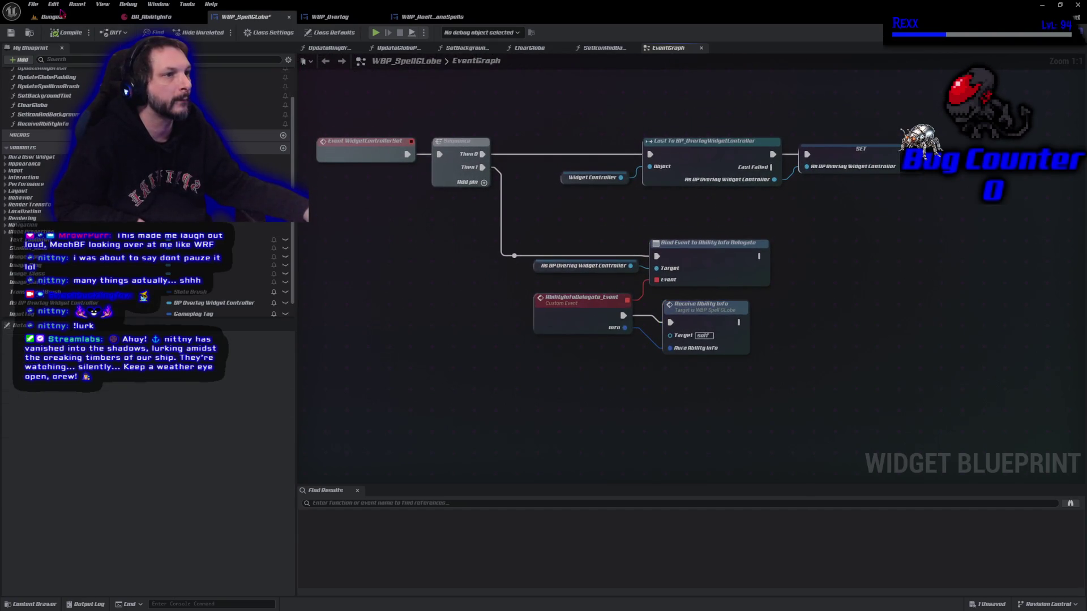
left_click(33, 4)
left_click(51, 60)
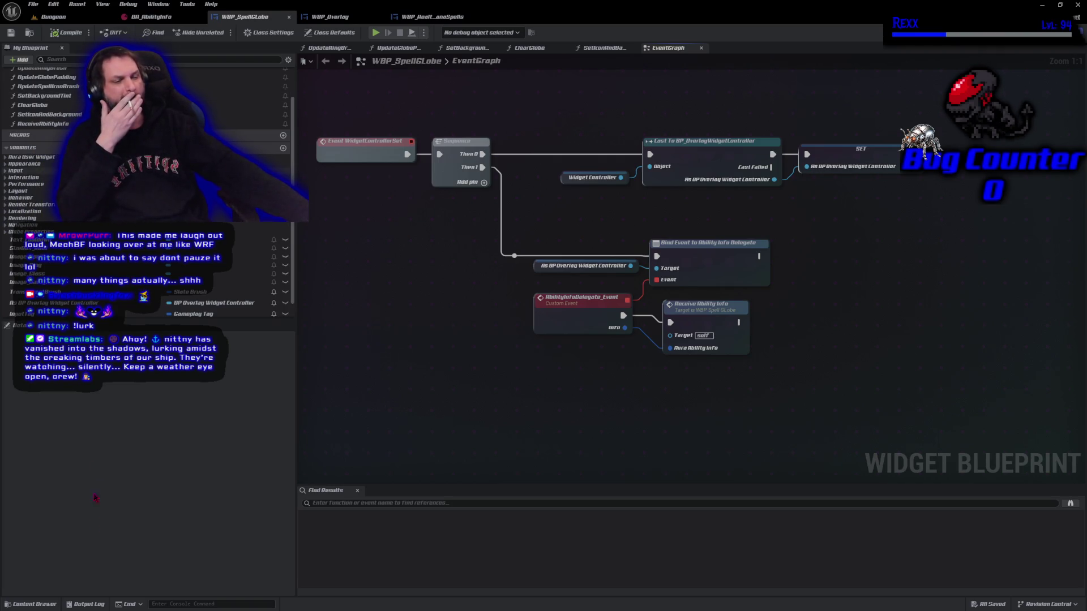
left_click(39, 605)
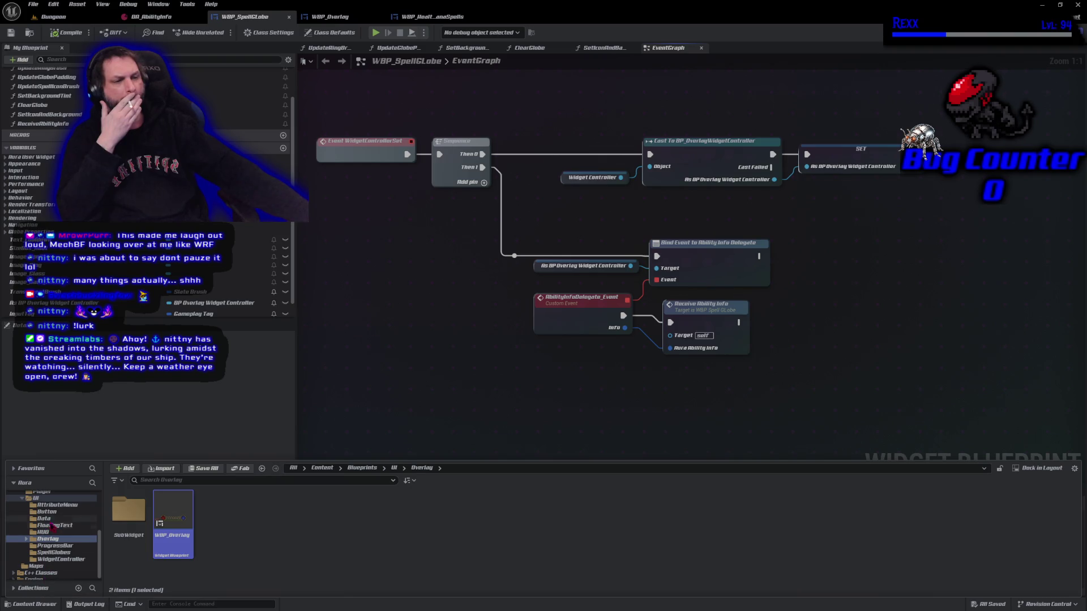
Browse AbilitySystem > Aura > Abilities > Fire > FireBolt and open GA_FireBolt
scroll(56, 512, "up", 2)
scroll(57, 512, "up", 3)
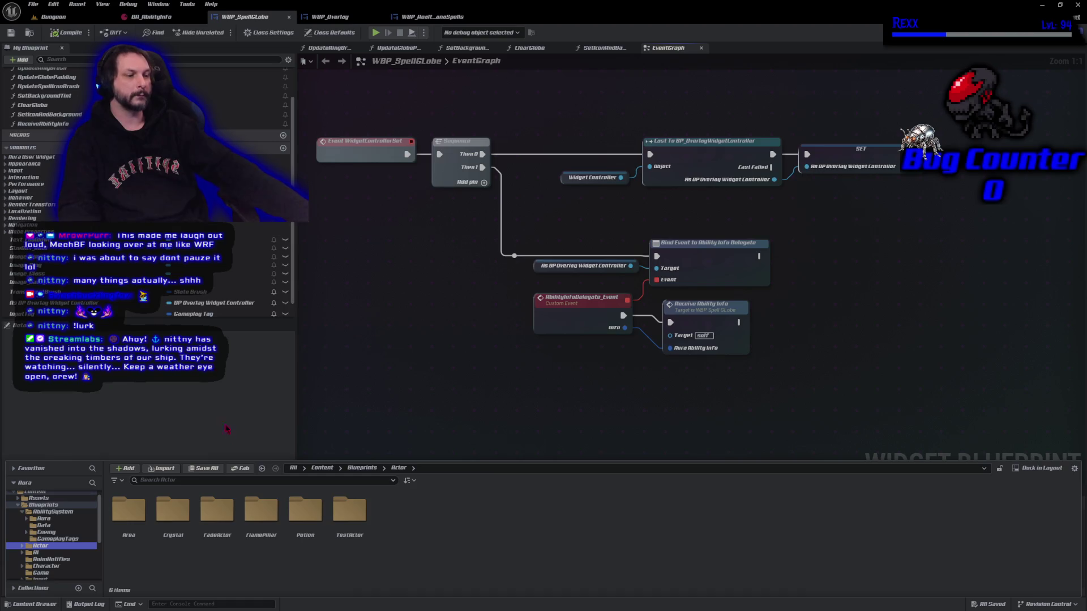
left_click(58, 514)
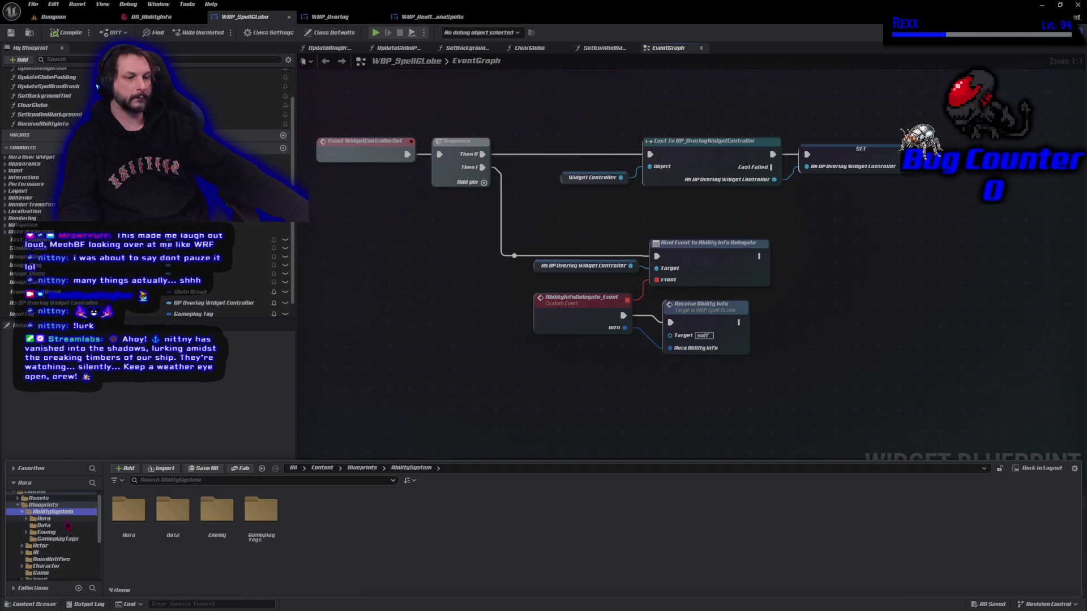
double_click(121, 526)
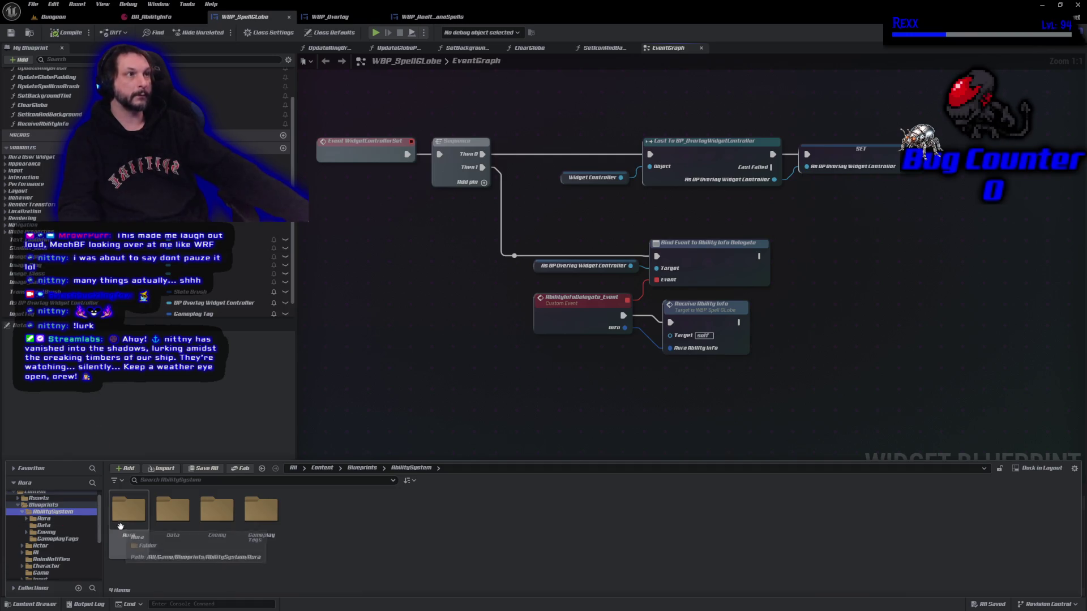
double_click(121, 526)
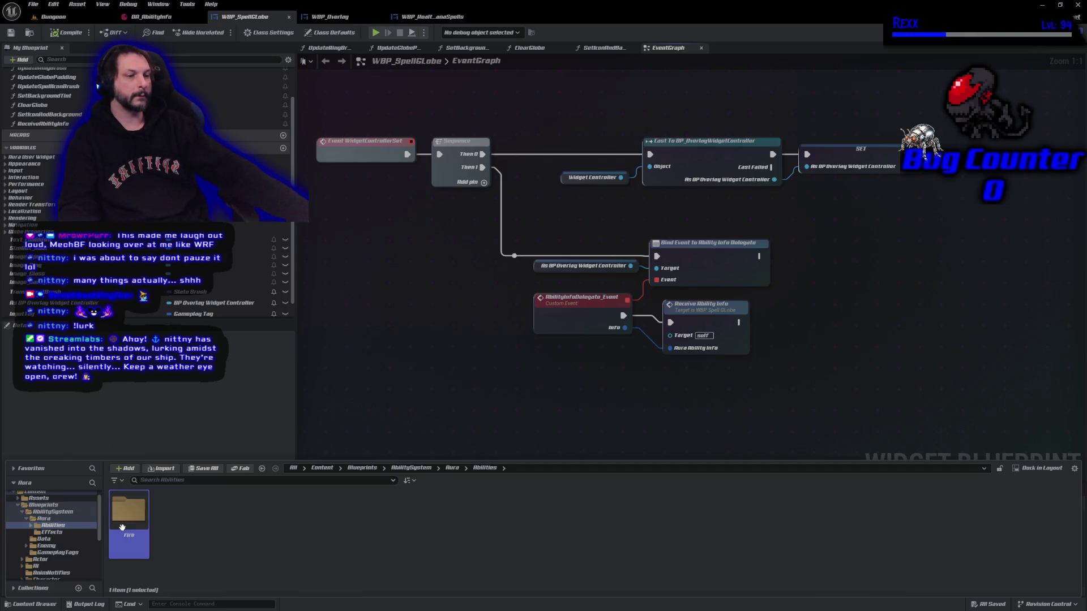
double_click(121, 526)
double_click(122, 526)
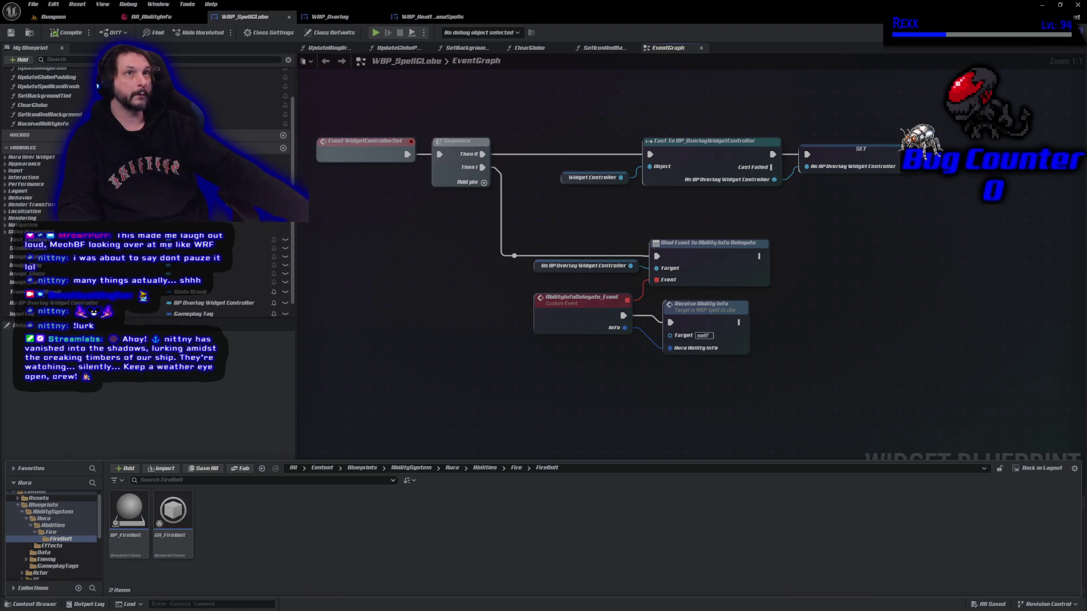
double_click(173, 513)
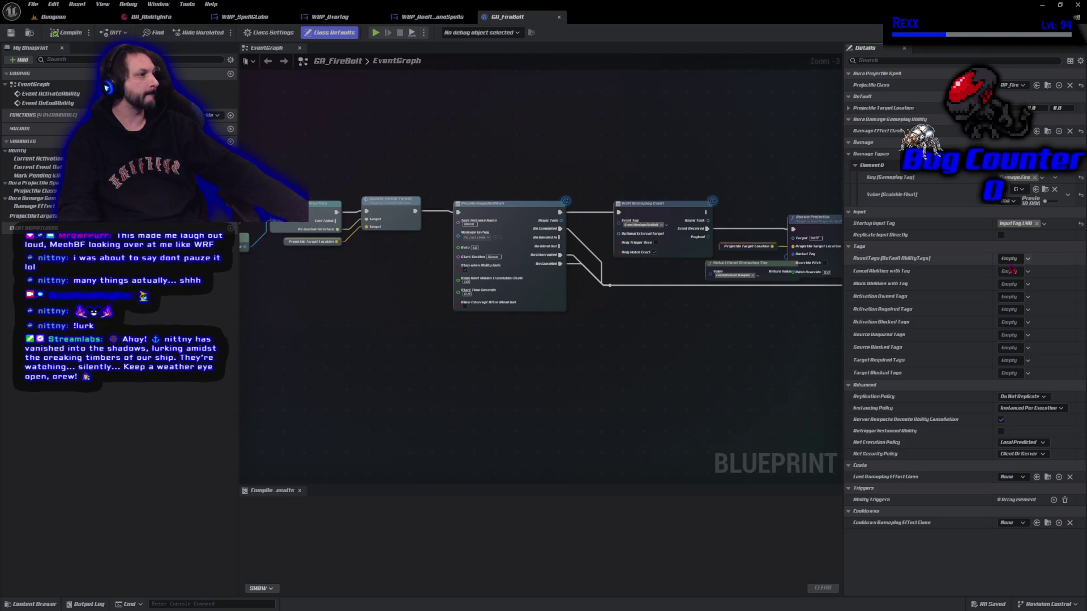
Add the Abilities.Fire.FireBolt tag to GA_FireBolt's ability tags
left_click(1010, 270)
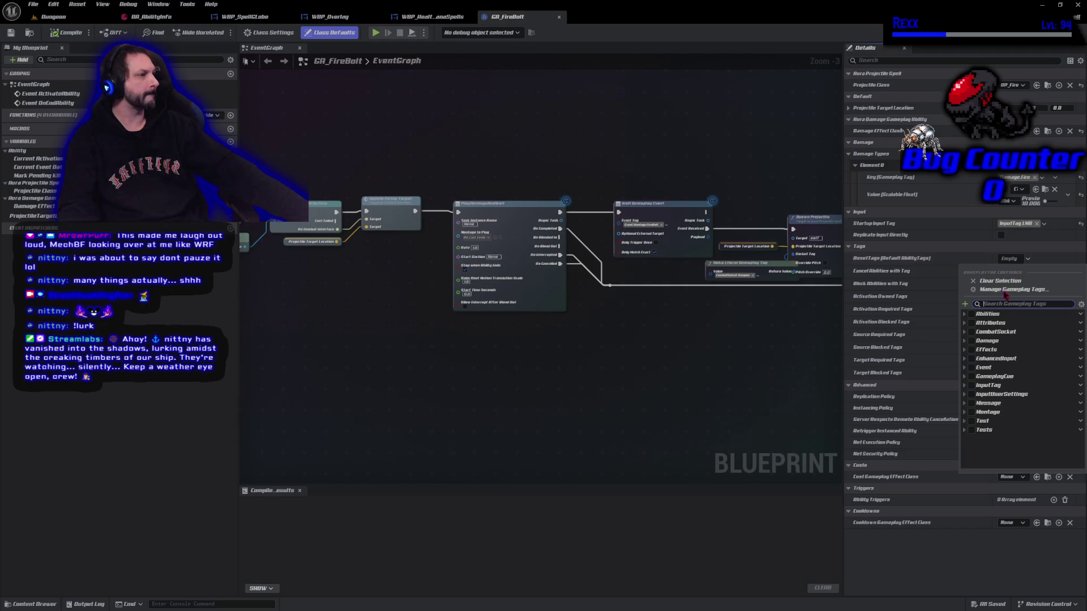
left_click(969, 332)
left_click(979, 340)
key("Escape")
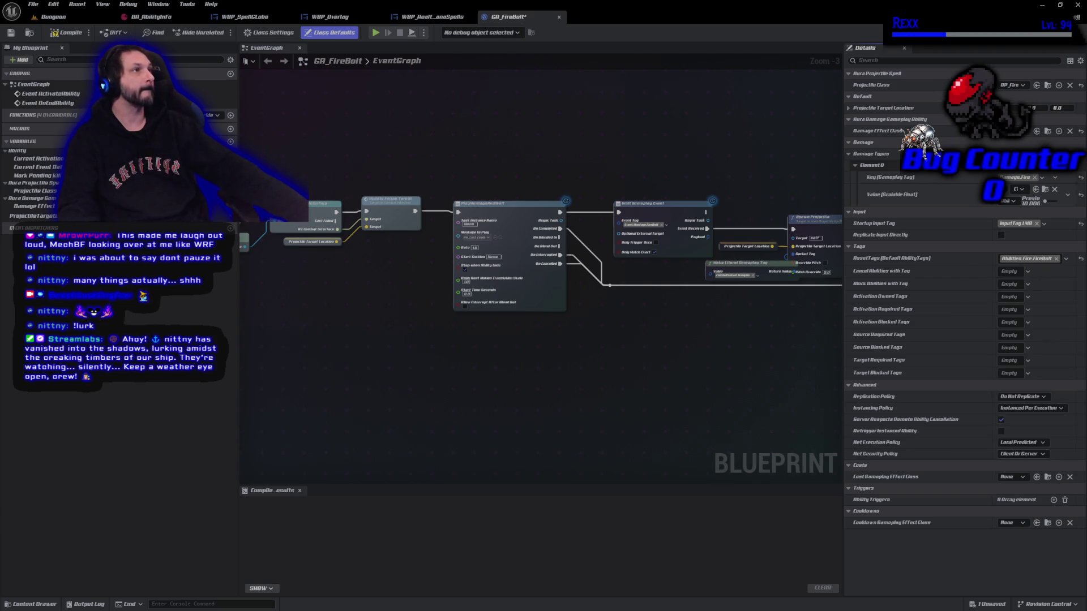
Compile and save GA_FireBolt, then return to the Dungeon level
left_click(68, 32)
left_click(12, 33)
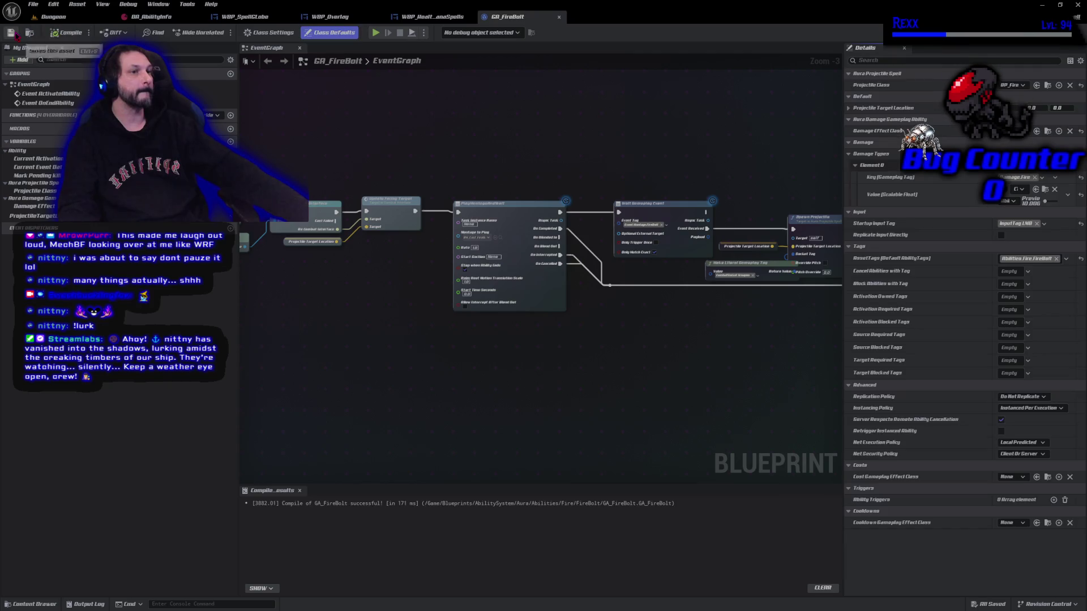
left_click(54, 16)
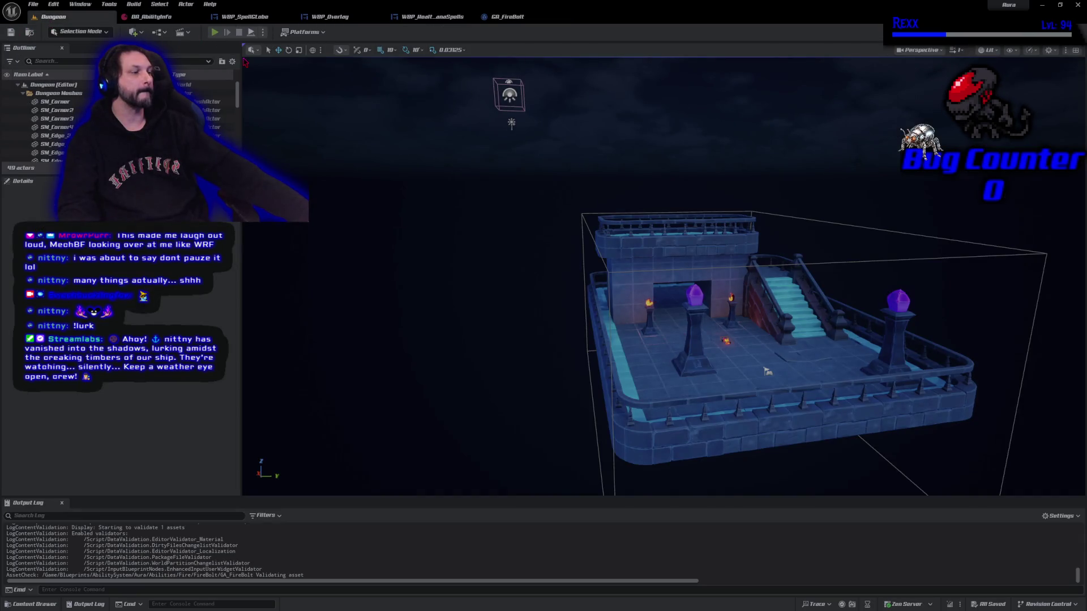
Run a quick Play-In-Editor test of Dungeon, stop it, and return to GA_FireBolt
left_click(215, 32)
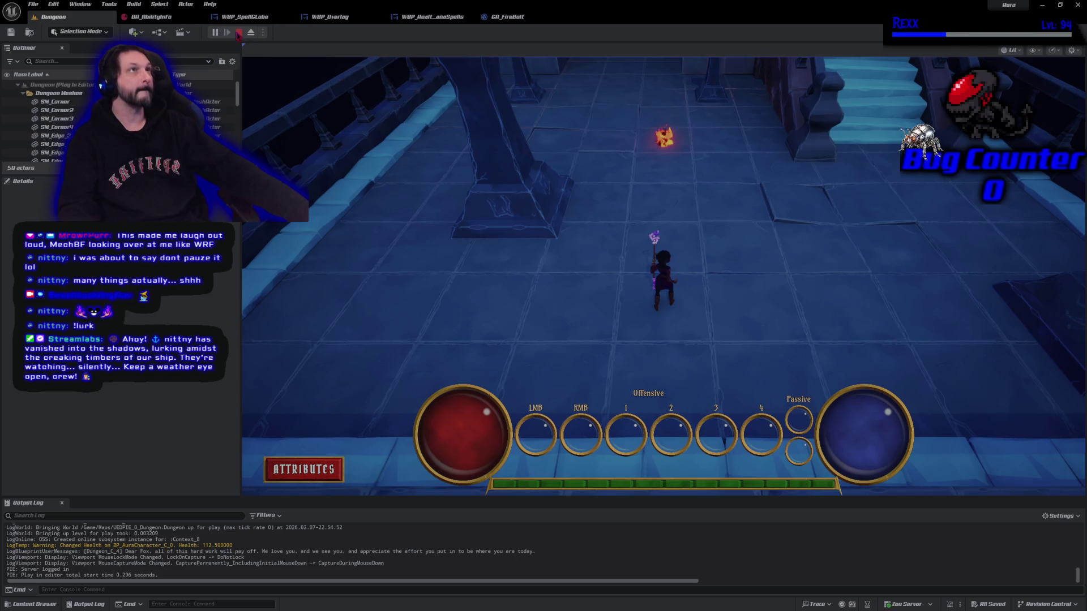
left_click(238, 33)
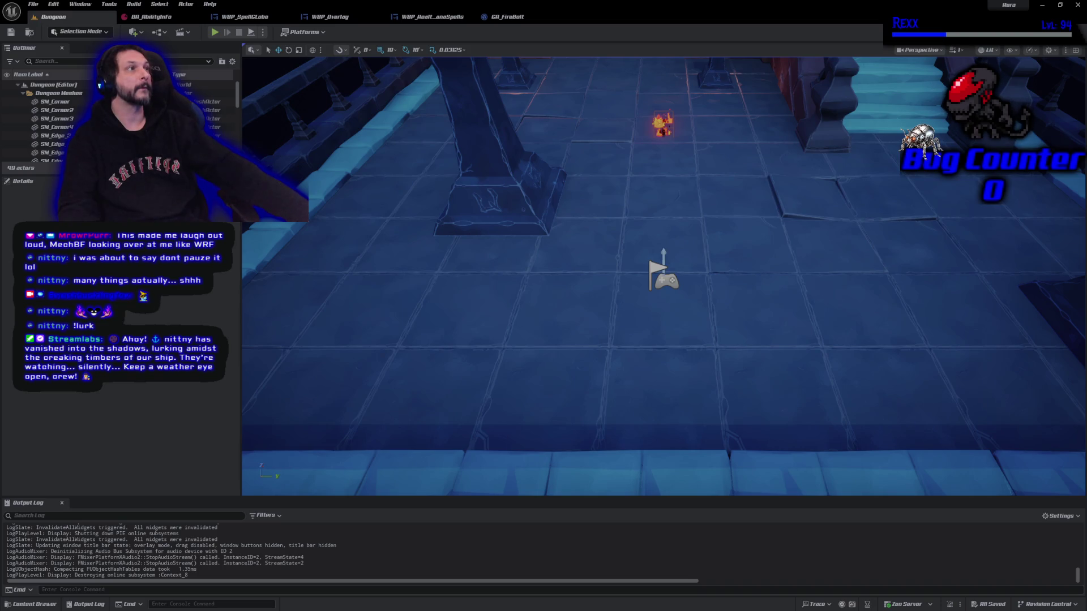
left_click(502, 18)
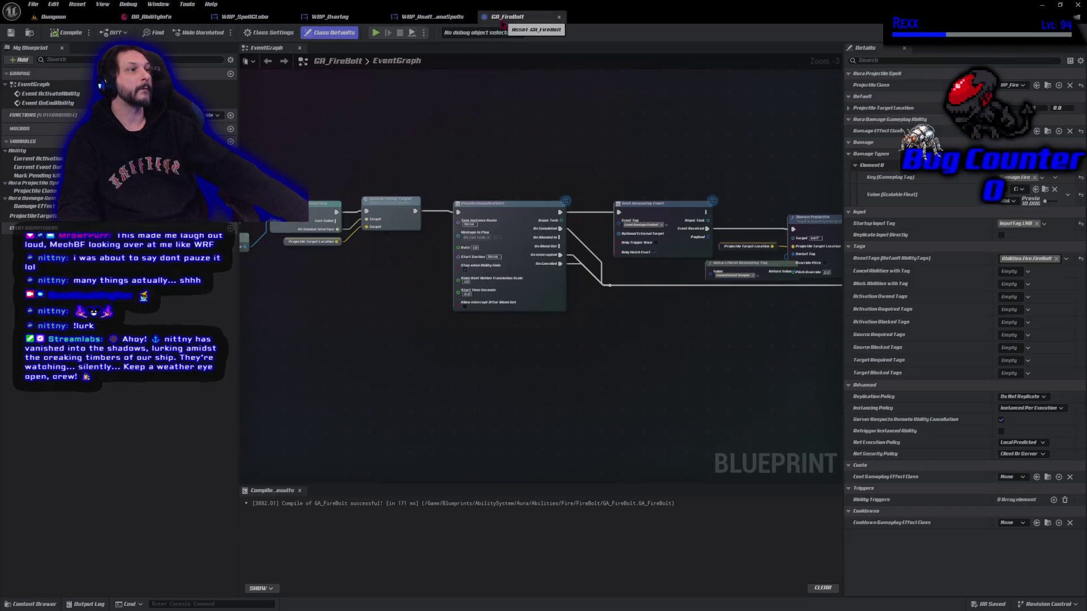
In WBP_HealthManaSpells, add a function called SetGlobeWidgetControllers
left_click(432, 17)
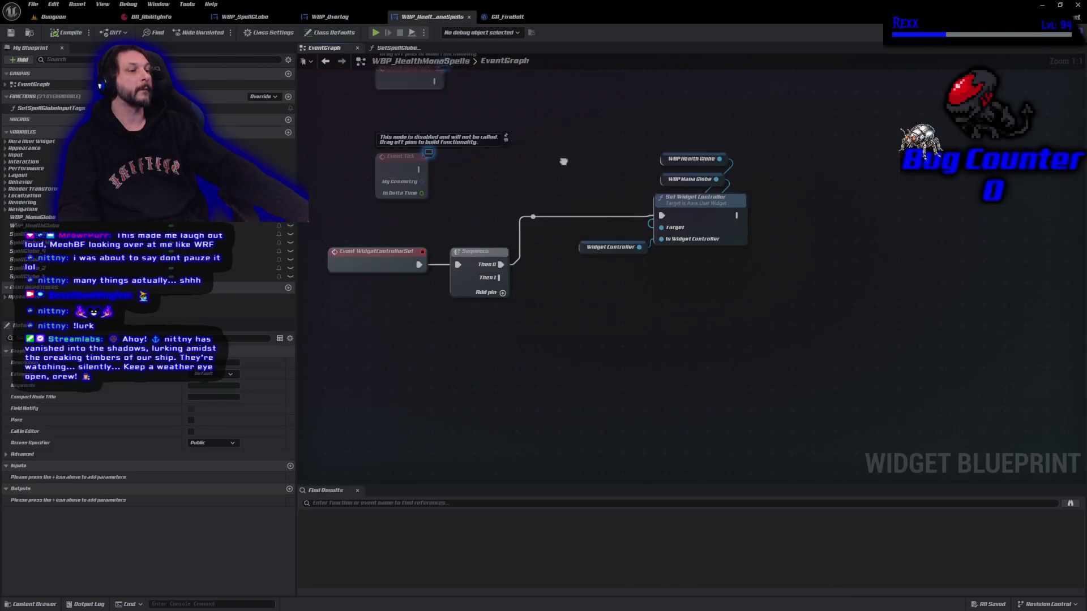
left_click_drag(564, 161, 560, 156)
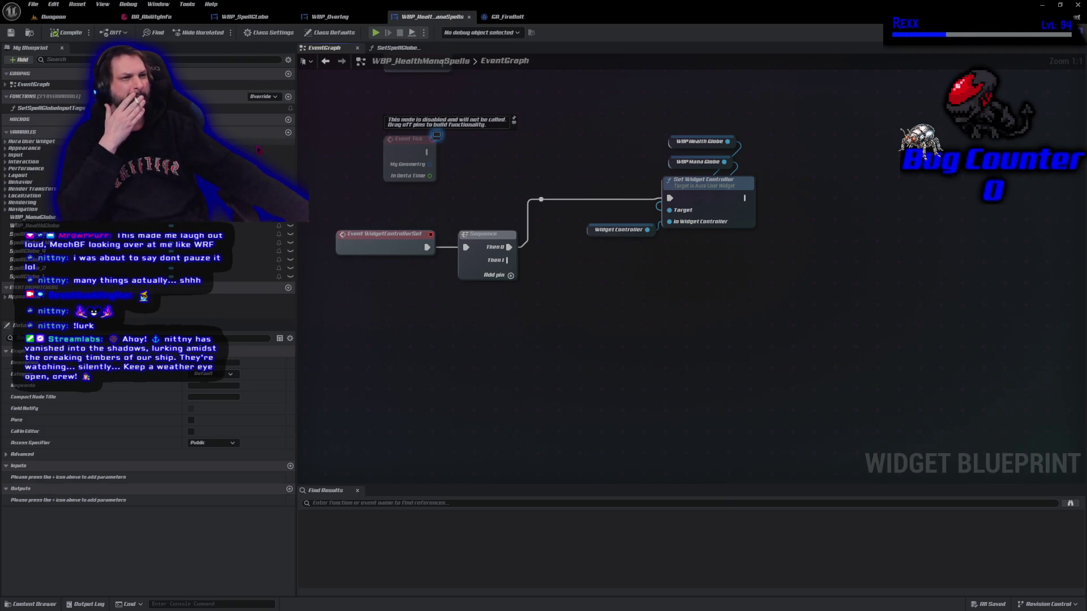
left_click(288, 96)
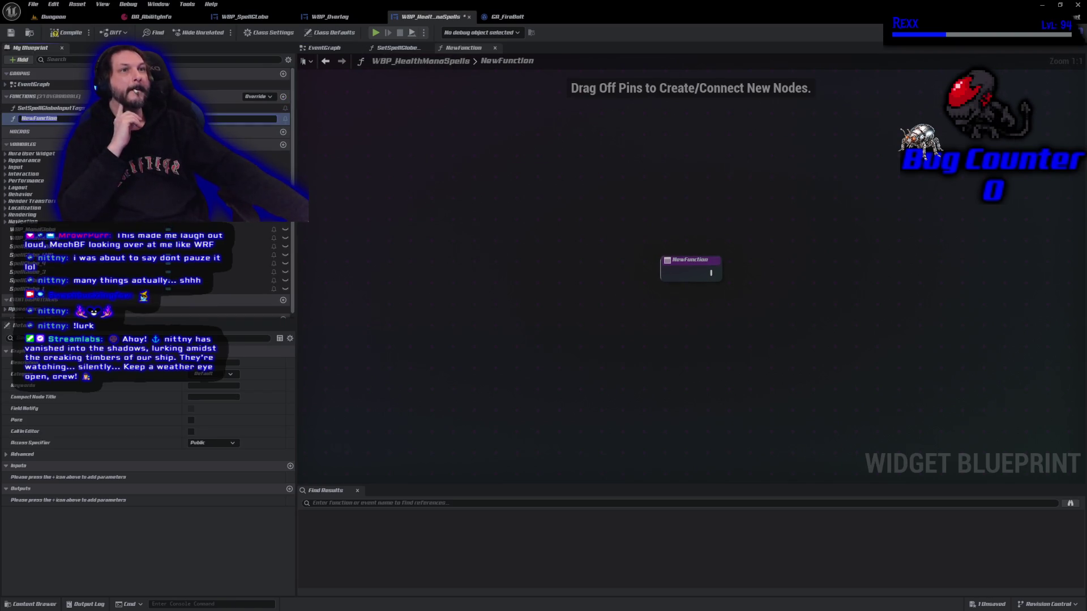
type("SetGlobeWidget")
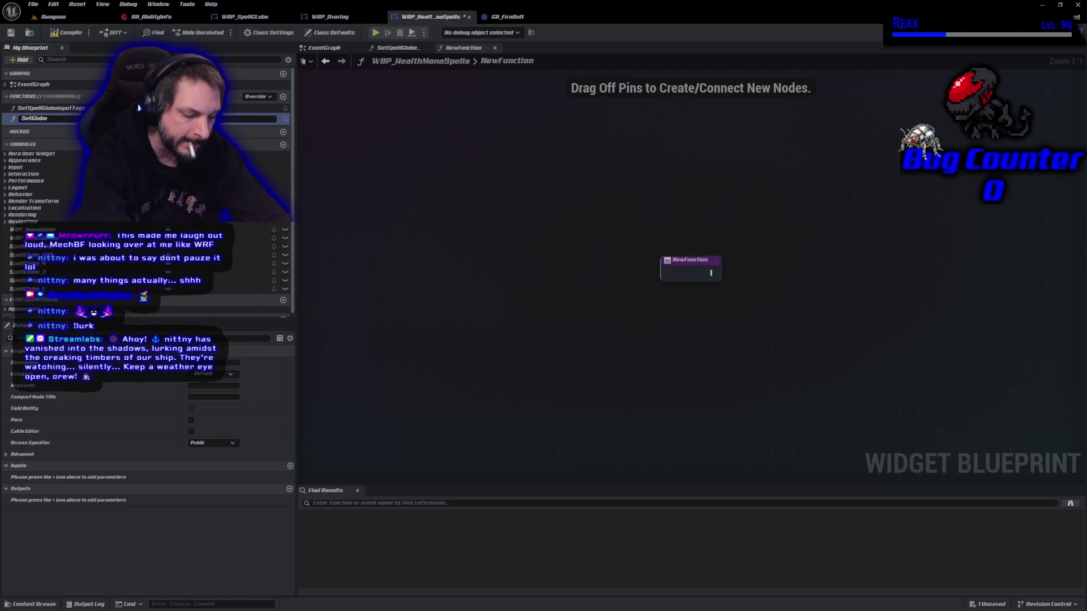
type("Cont")
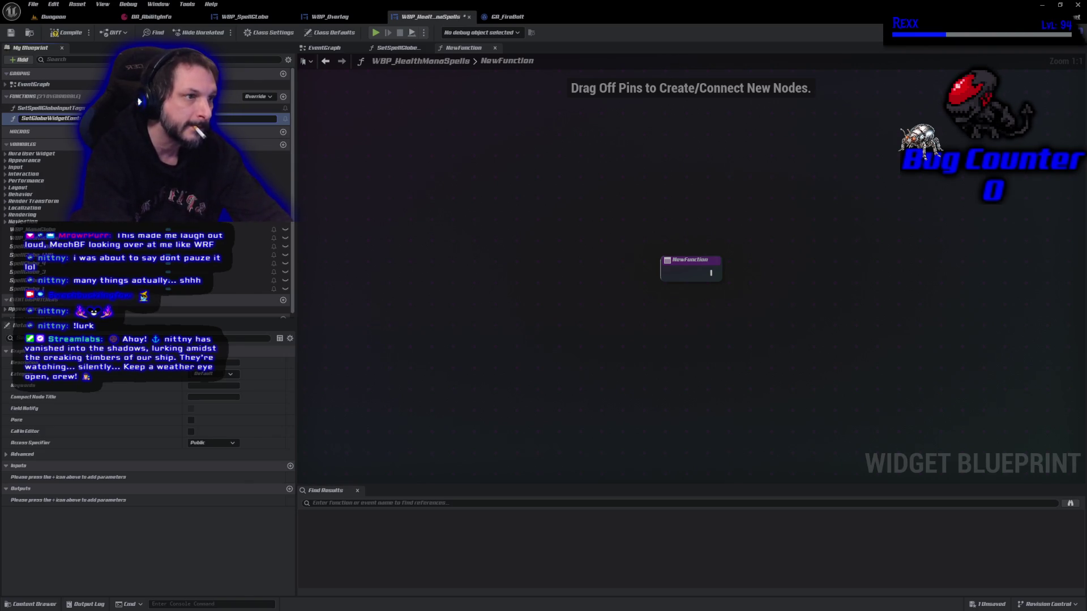
key("Return")
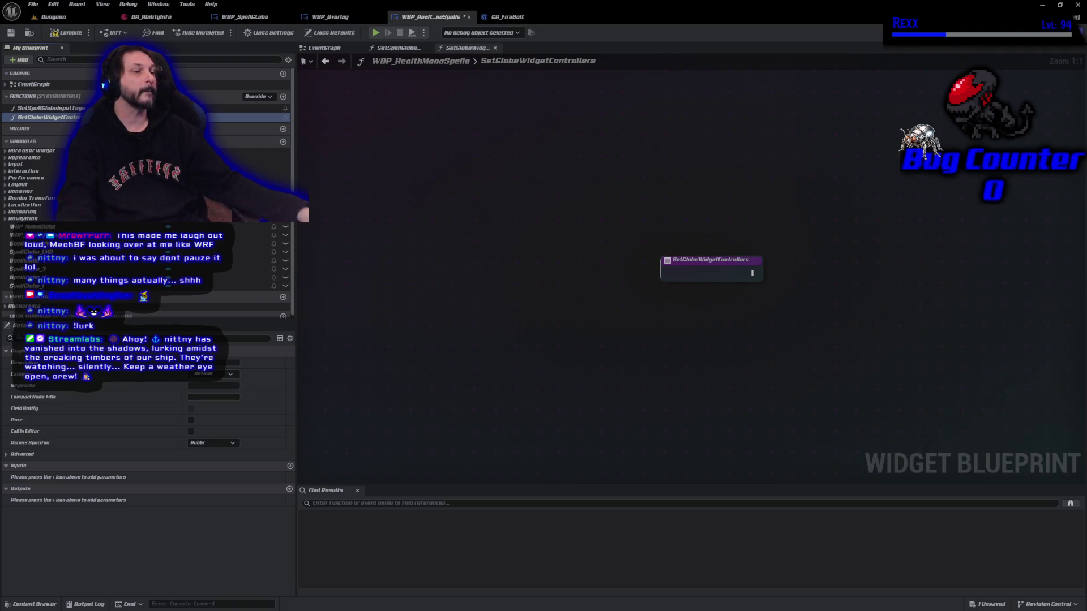
Call Set Widget Controller on a SpellGlobe_LMB getter, run from the function entry
mouse_move(255, 252)
left_mouse_down()
mouse_move(444, 268)
mouse_move(846, 208)
mouse_move(910, 225)
left_mouse_up()
left_click(880, 218)
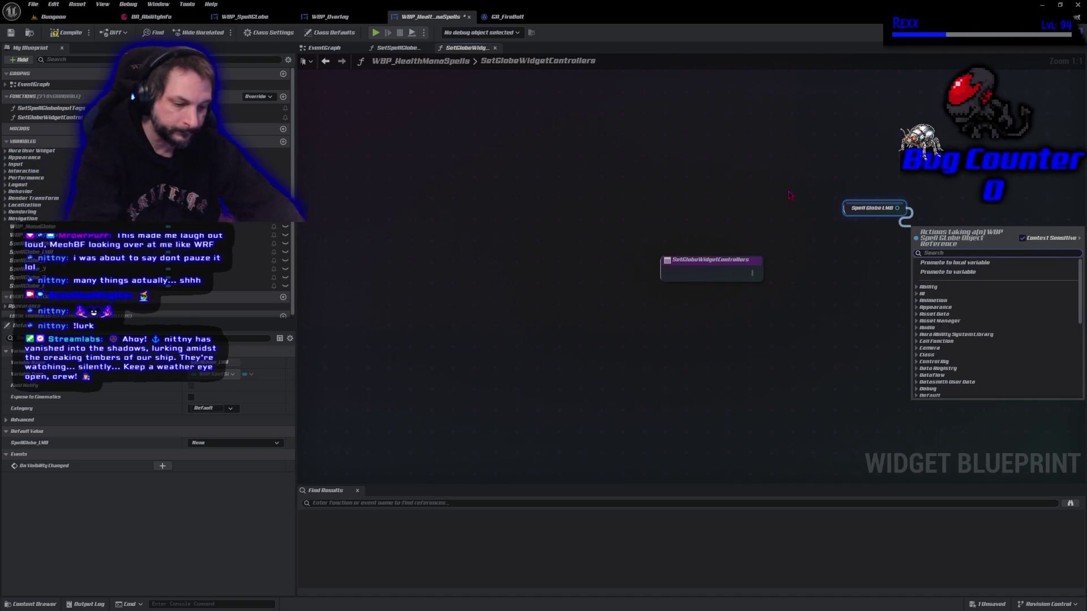
type("set widget controller")
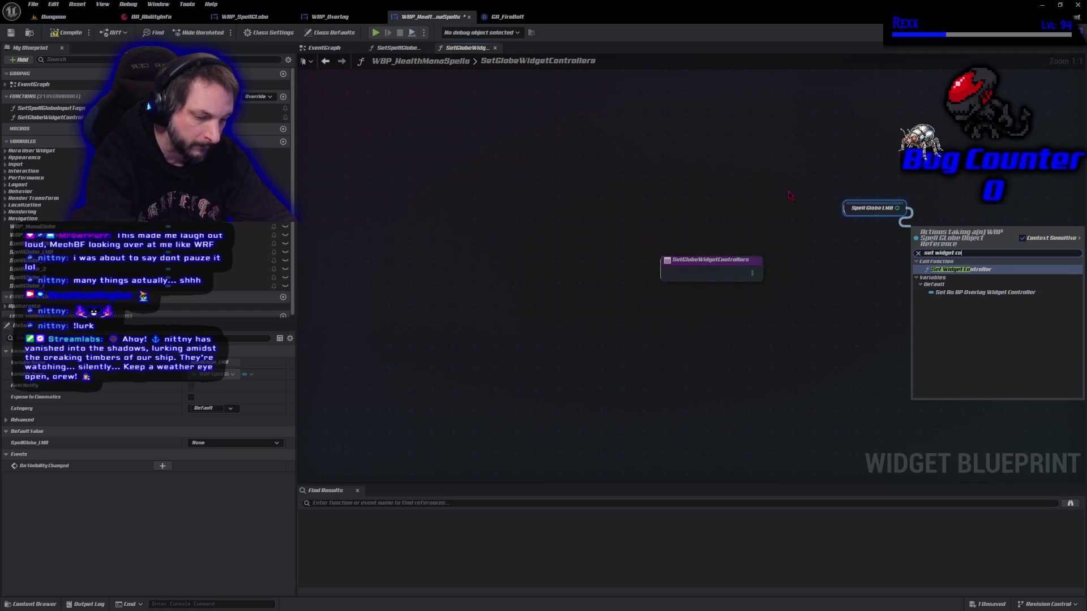
key("Return")
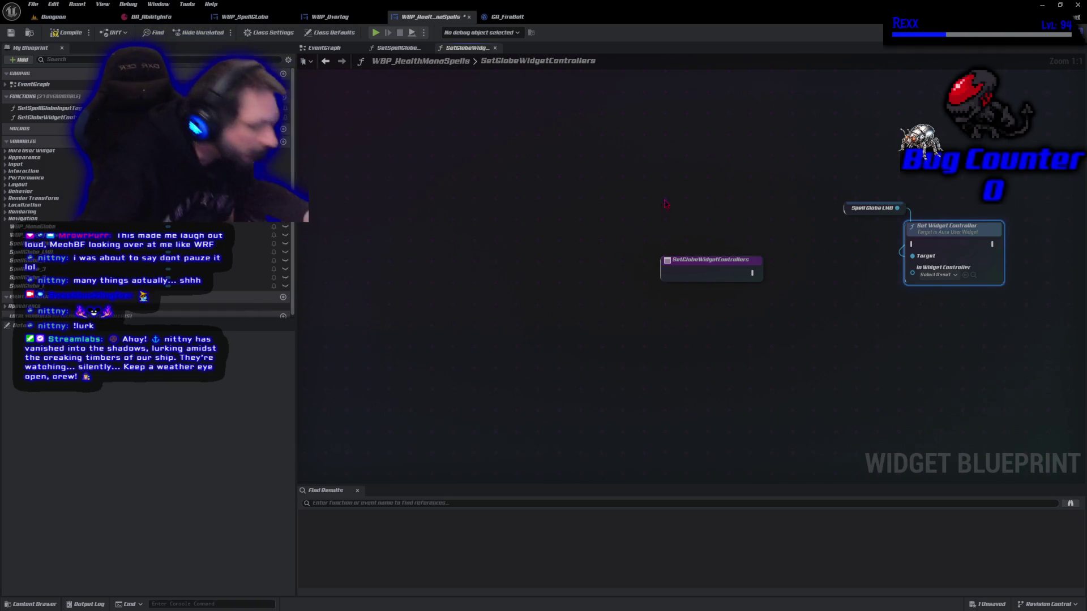
left_click_drag(852, 132, 972, 295)
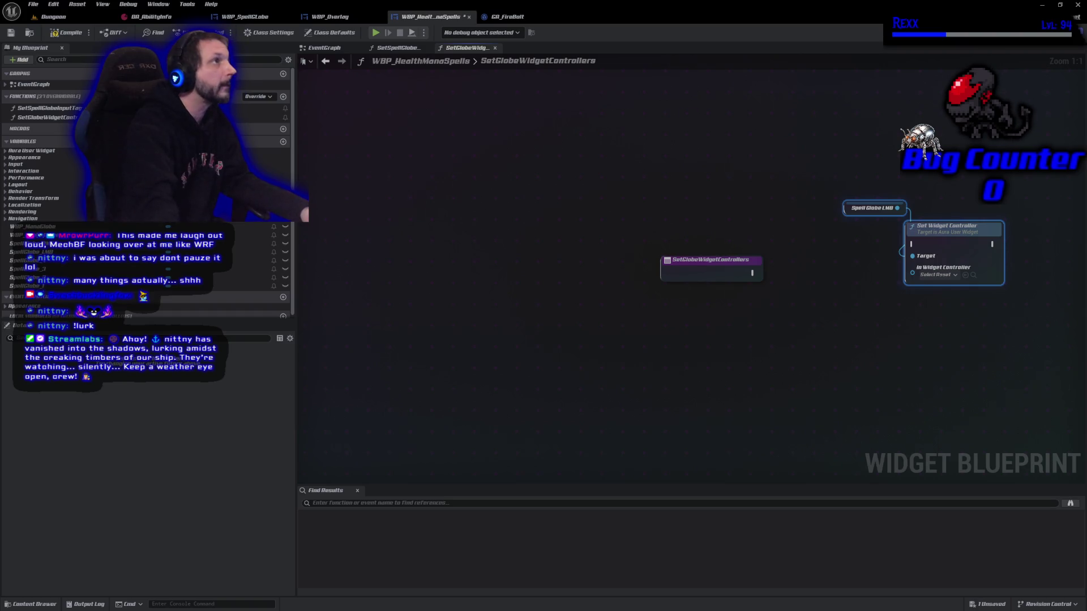
left_click_drag(748, 281, 913, 245)
mouse_move(955, 240)
left_mouse_down()
mouse_move(955, 253)
mouse_move(923, 274)
mouse_move(886, 271)
mouse_move(914, 264)
left_mouse_up()
mouse_move(803, 240)
left_mouse_down()
mouse_move(803, 291)
mouse_move(640, 234)
mouse_move(815, 326)
left_mouse_up()
Duplicate that pair, chain it after the first, and retarget the copy to SpellGlobe_RMB
key("ctrl+c")
key("ctrl+v")
left_click_drag(780, 245, 890, 259)
mouse_move(250, 244)
left_mouse_down()
mouse_move(818, 286)
mouse_move(983, 204)
left_mouse_up()
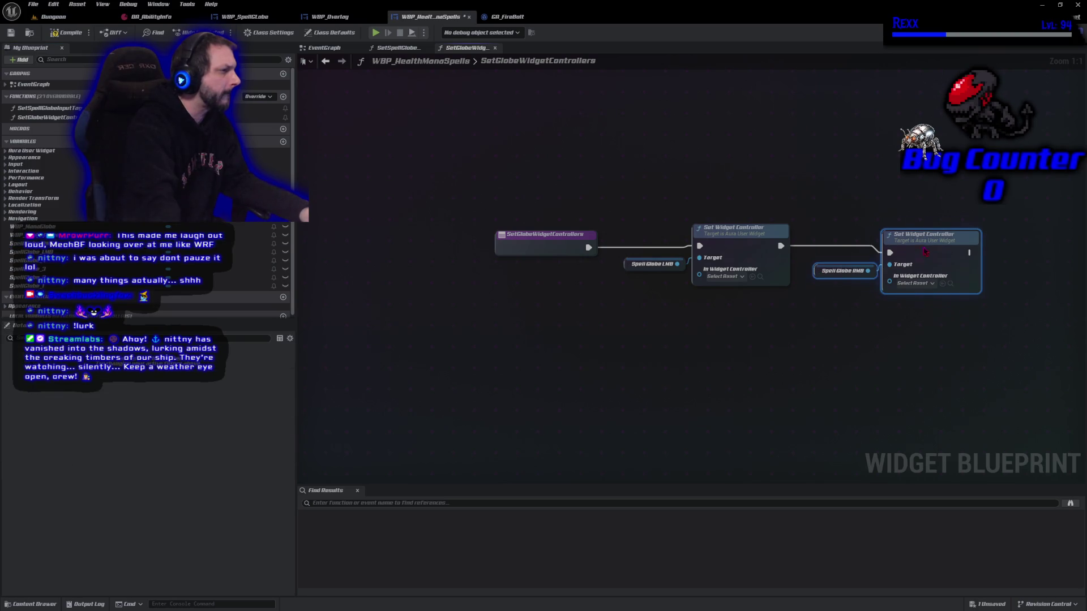
left_click_drag(934, 264, 920, 250)
left_click(837, 343)
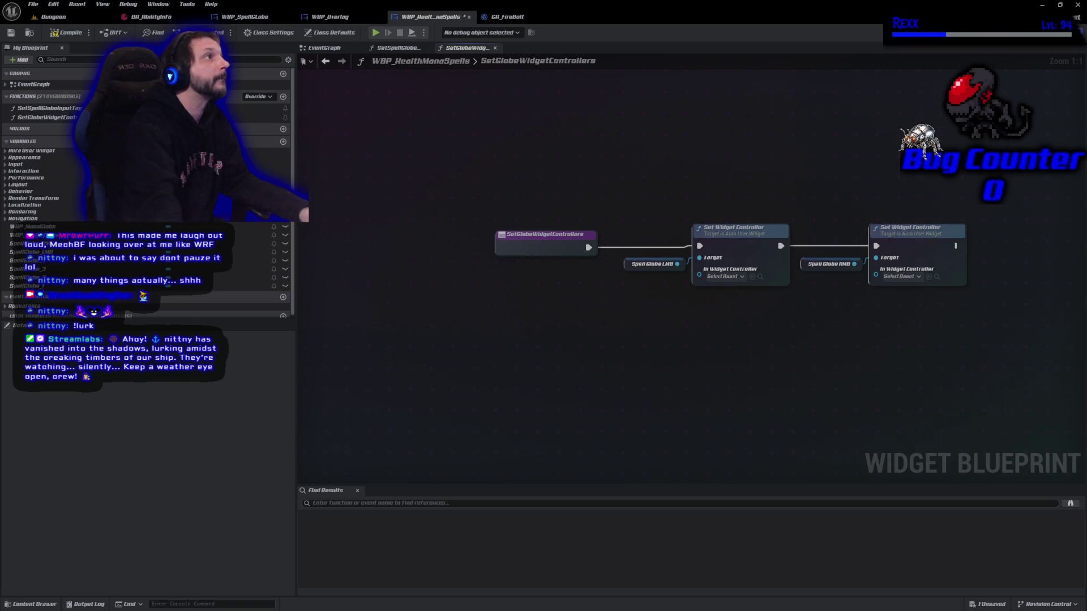
Add a Get Widget Controller node and feed it into the first two Set Widget Controller nodes
right_click(575, 290)
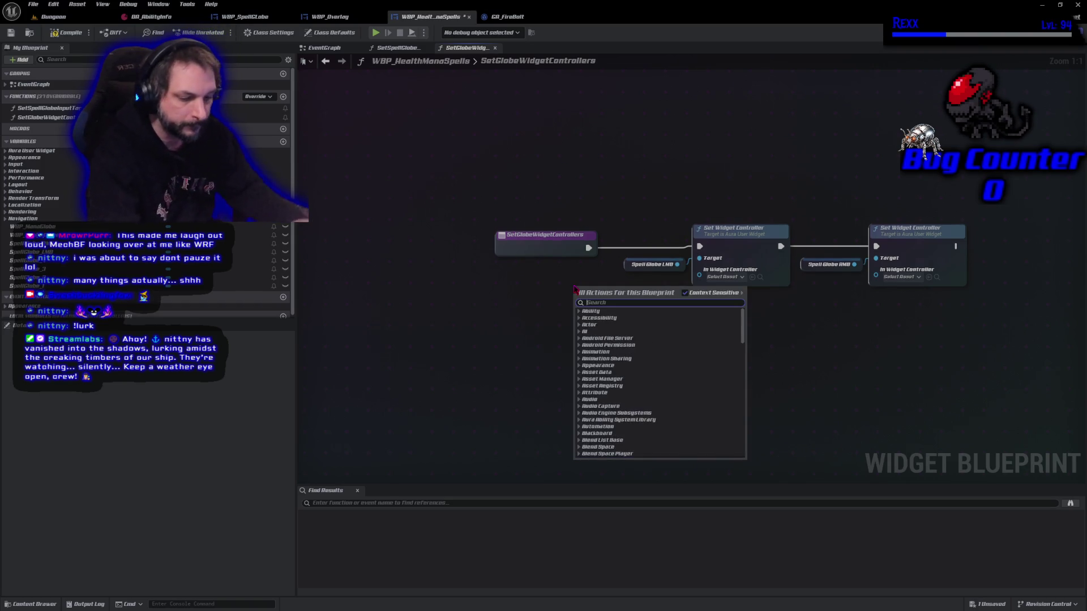
type("get widget contr")
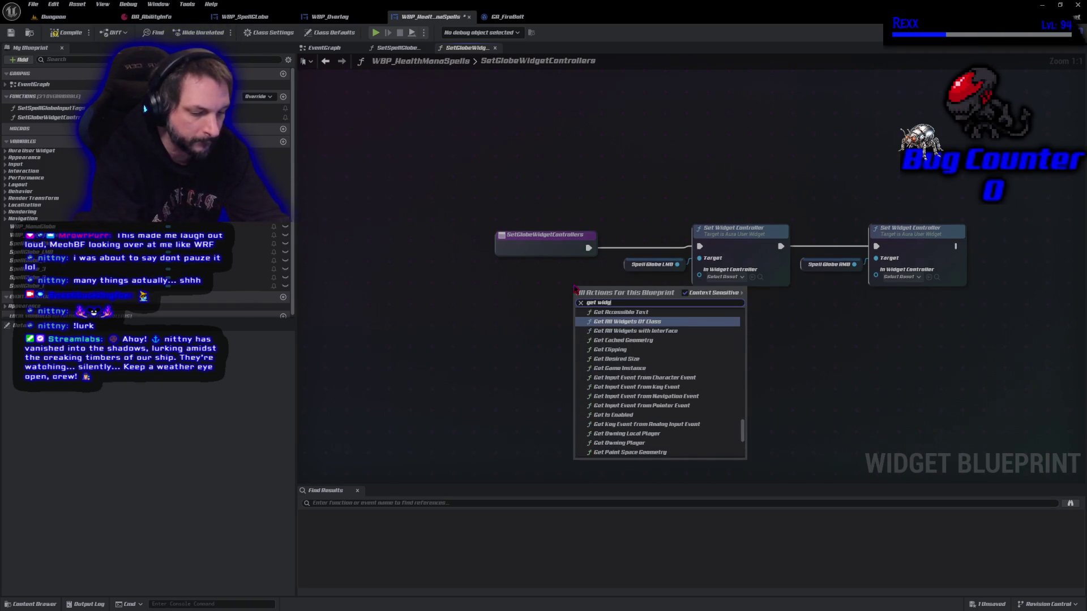
type("oller")
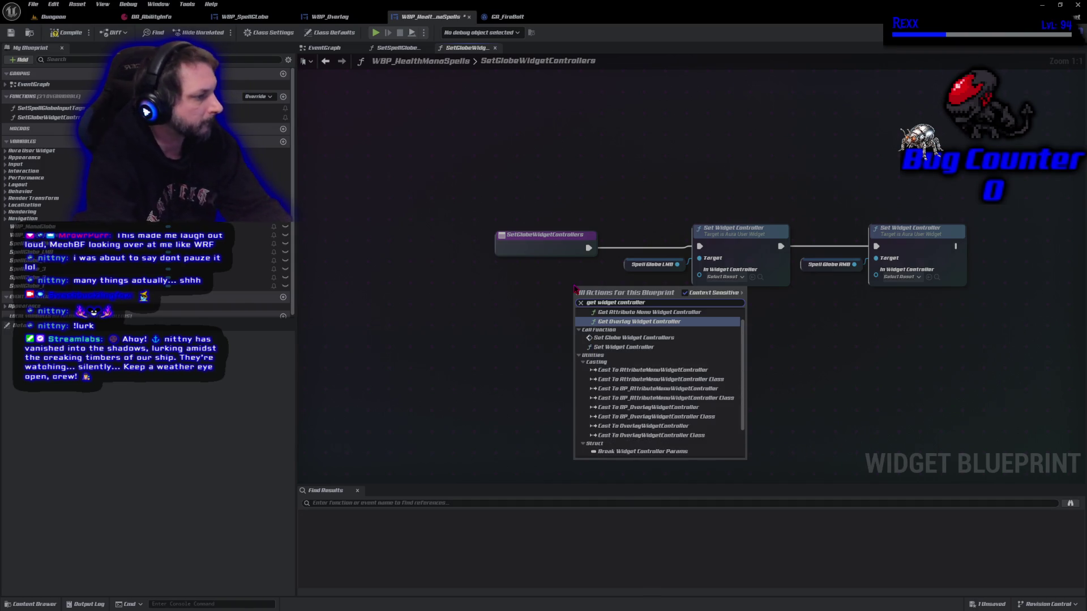
key("Return")
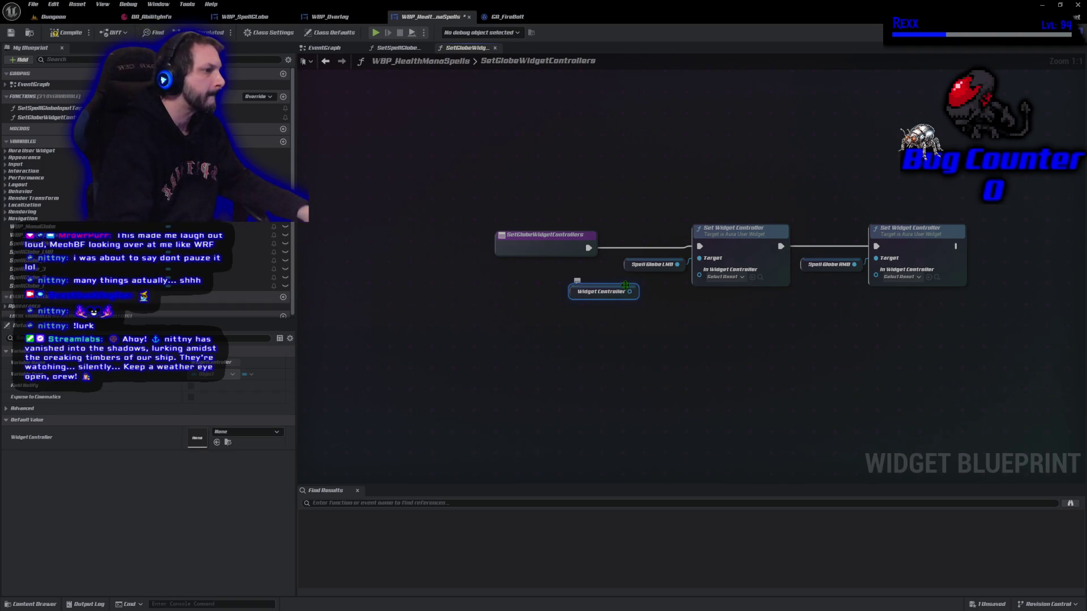
mouse_move(630, 291)
left_mouse_down()
mouse_move(694, 288)
mouse_move(700, 269)
left_mouse_up()
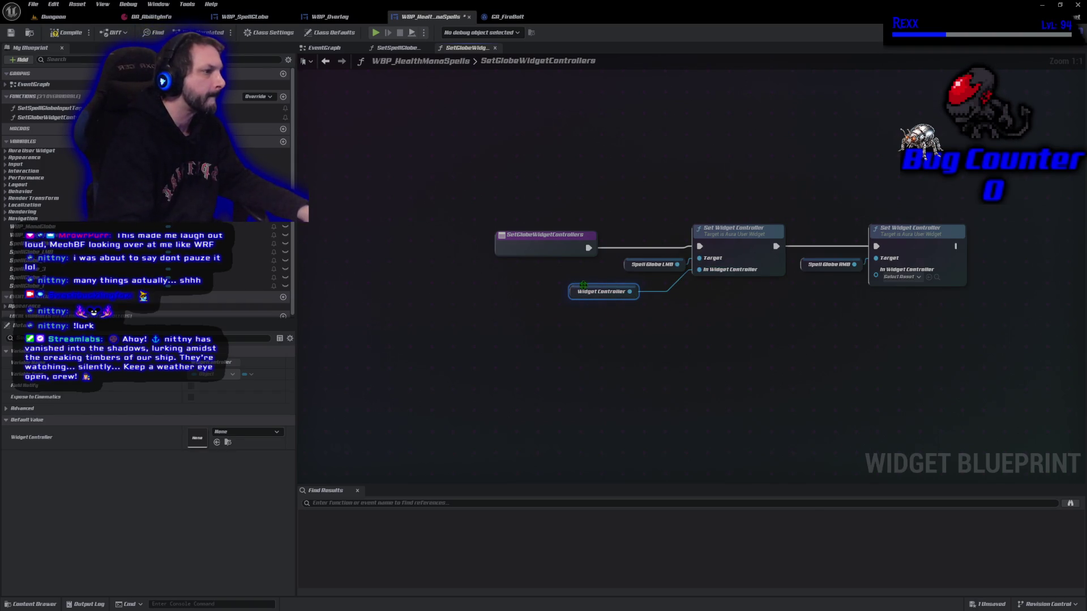
left_click_drag(577, 292, 622, 283)
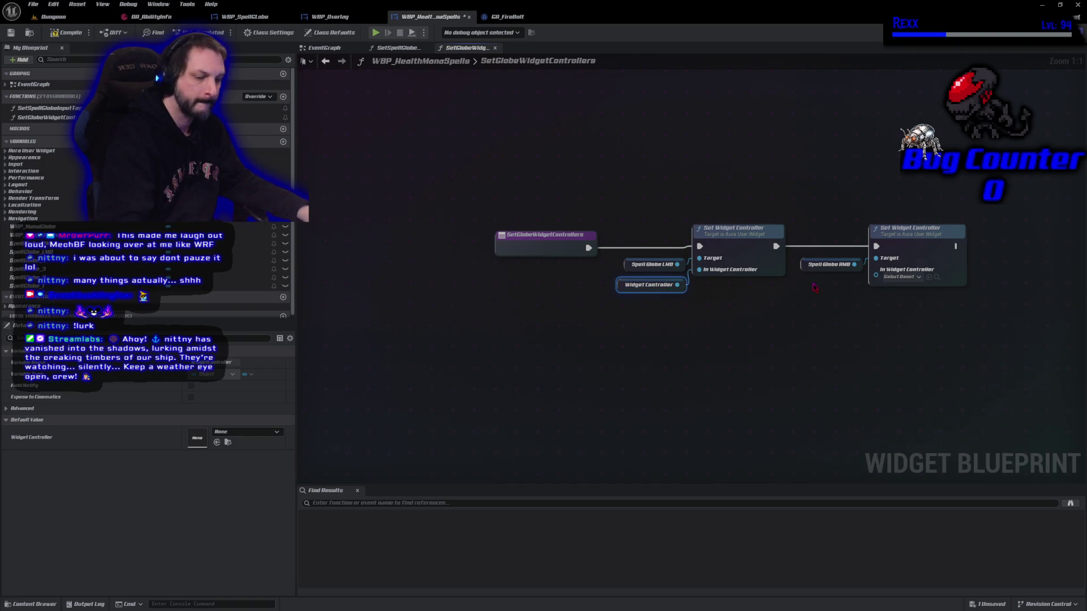
key("ctrl+v")
mouse_move(866, 285)
left_mouse_down()
mouse_move(934, 300)
mouse_move(876, 269)
left_mouse_up()
left_click_drag(811, 284, 802, 289)
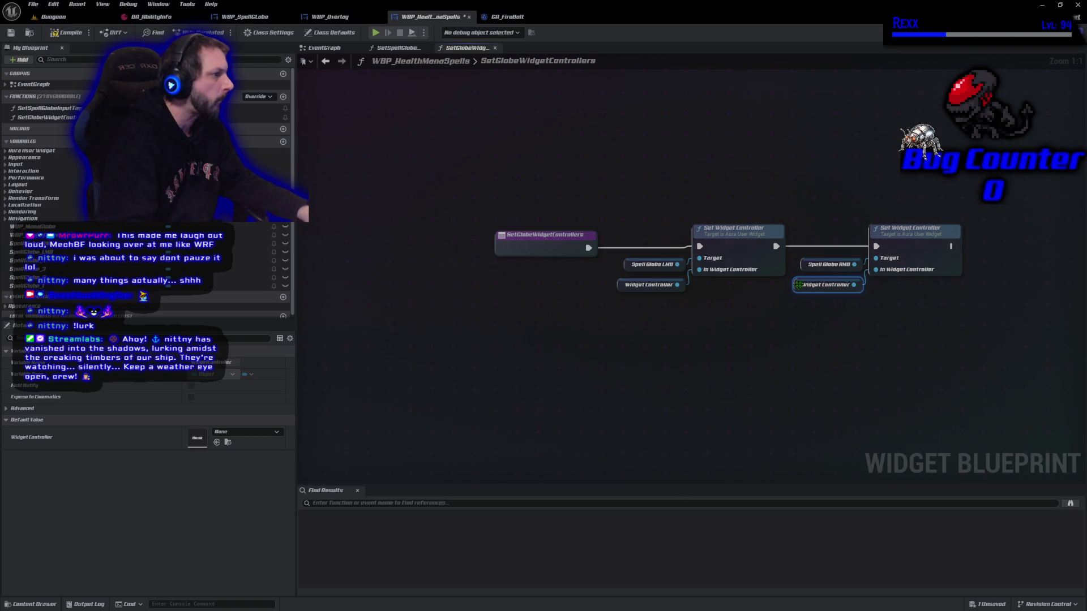
Duplicate the Spell Globe RMB group, chain it after the second Set node, and retarget it to SpellGlobe_1
left_click_drag(616, 216, 702, 314)
key("ctrl+c")
key("ctrl+v")
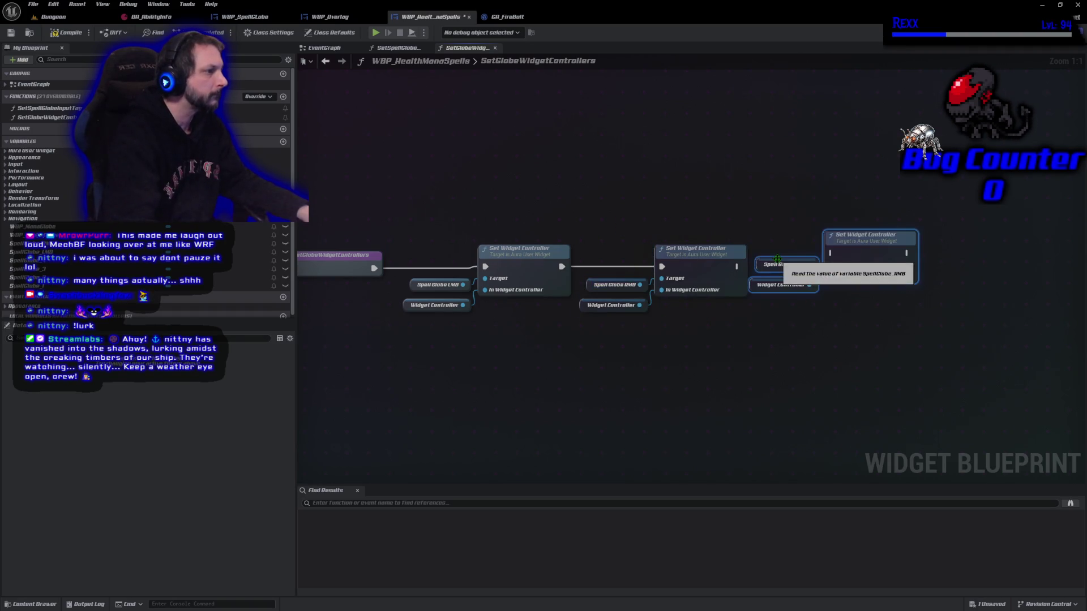
left_click_drag(873, 263, 885, 271)
left_click_drag(739, 267, 861, 267)
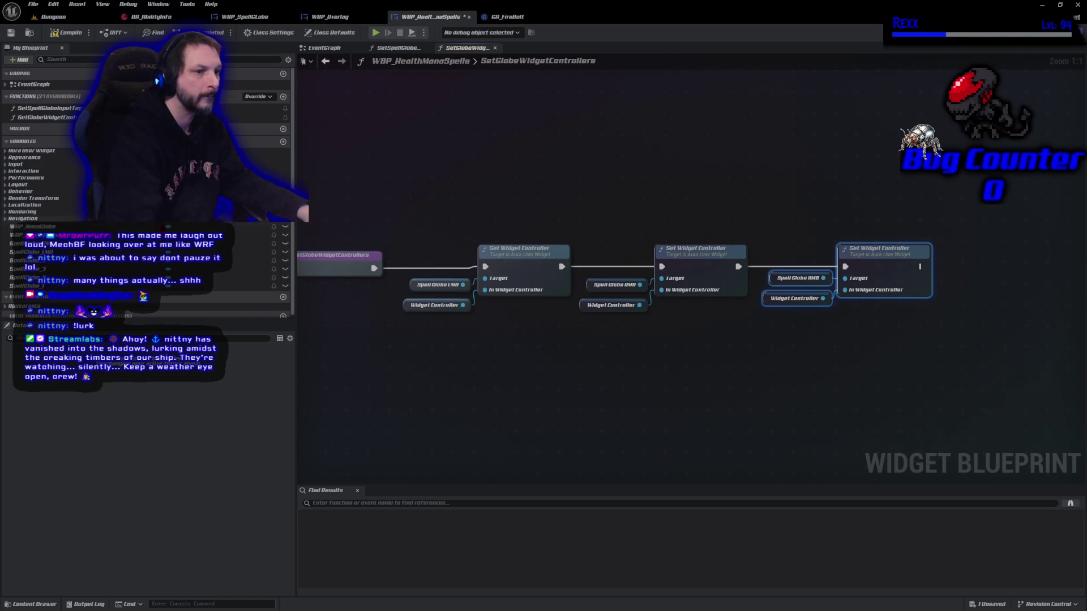
mouse_move(244, 285)
left_mouse_down()
mouse_move(385, 296)
mouse_move(777, 278)
left_mouse_up()
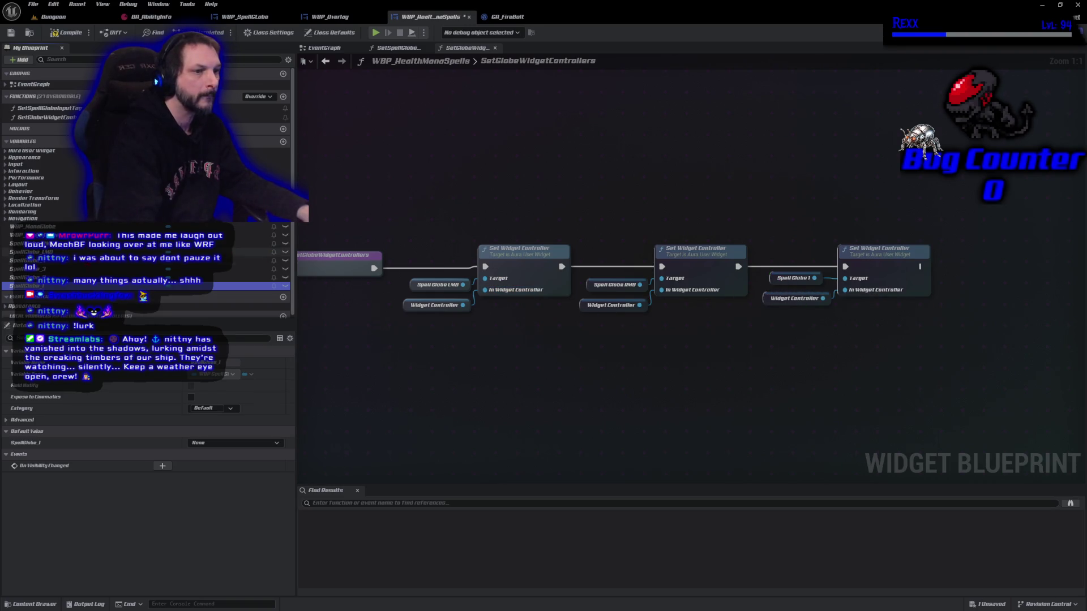
left_click_drag(800, 201, 938, 310)
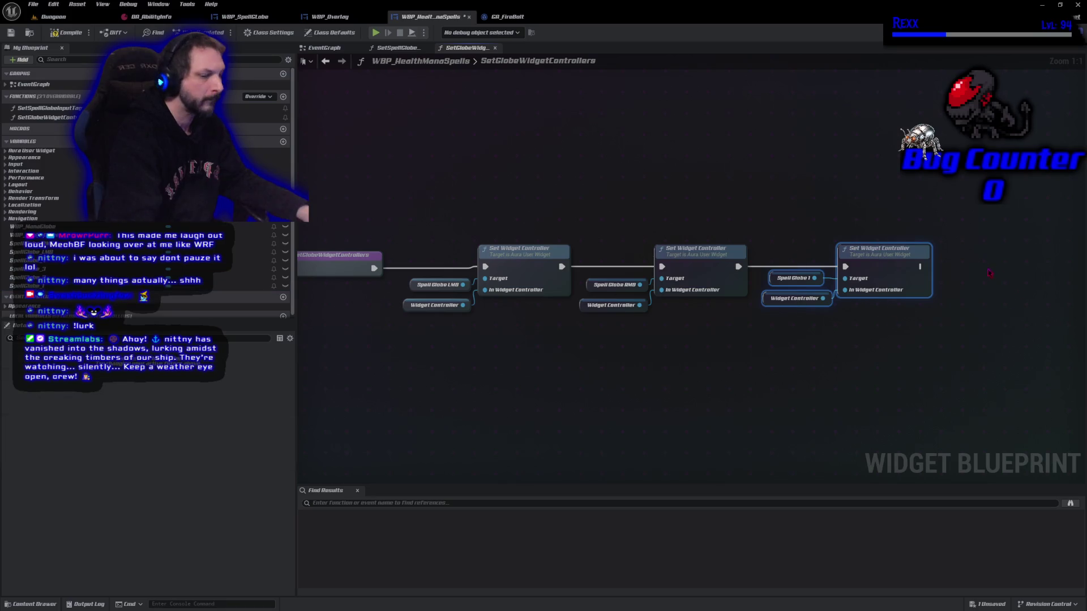
left_click_drag(817, 379, 722, 378)
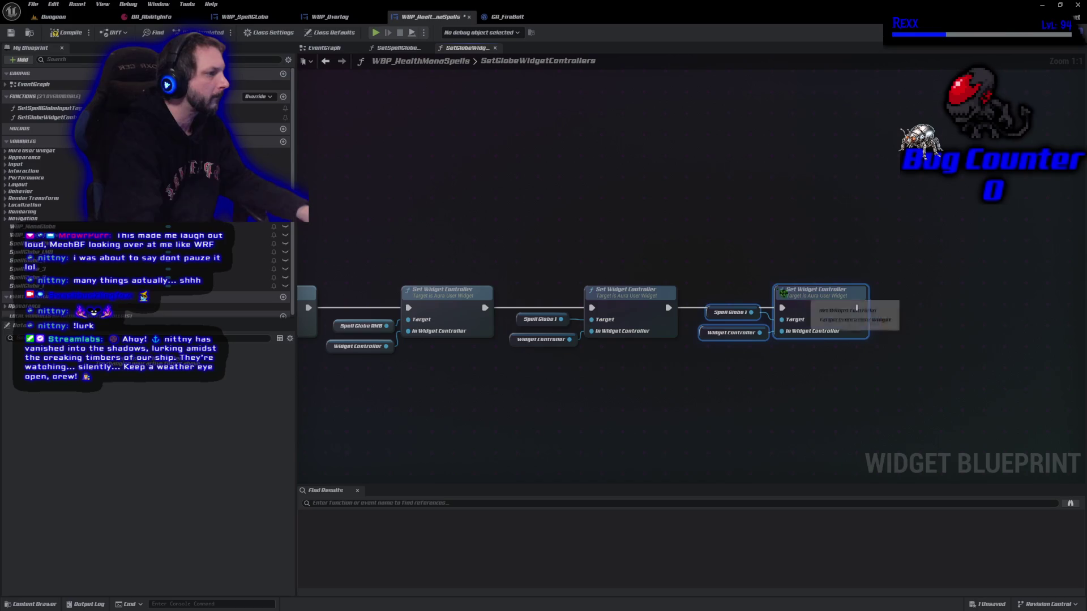
Add chained Set Widget Controller groups targeting SpellGlobe_2 and SpellGlobe_3
mouse_move(23, 278)
left_mouse_down()
mouse_move(498, 334)
mouse_move(702, 334)
mouse_move(709, 320)
left_mouse_up()
mouse_move(742, 251)
left_mouse_down()
mouse_move(764, 286)
mouse_move(920, 339)
left_mouse_up()
key("ctrl+c")
key("ctrl+v")
left_click_drag(856, 308, 967, 306)
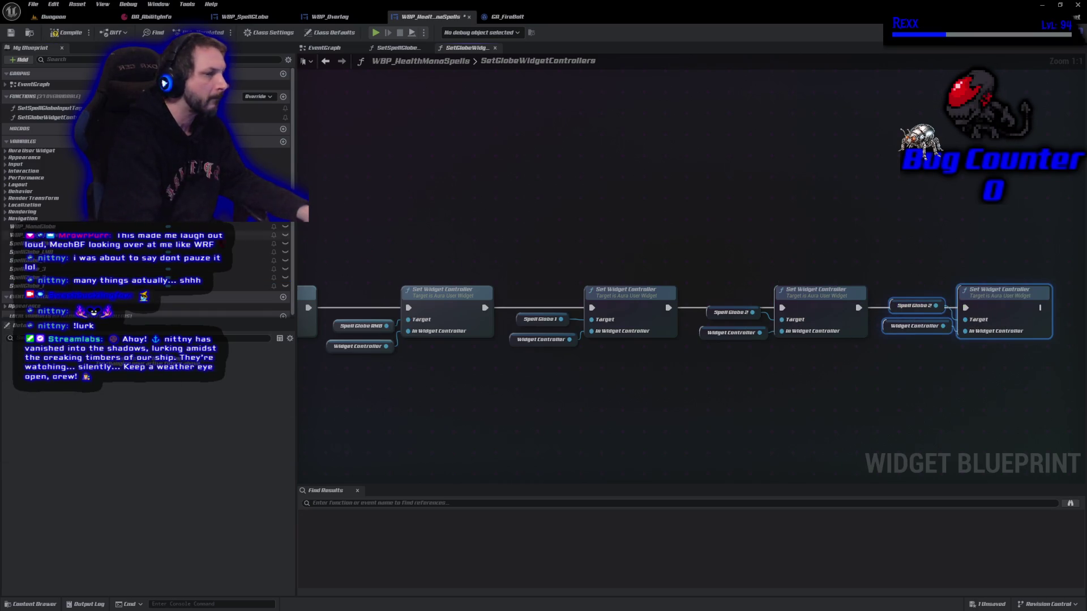
mouse_move(260, 269)
left_mouse_down()
mouse_move(914, 306)
mouse_move(900, 321)
left_mouse_up()
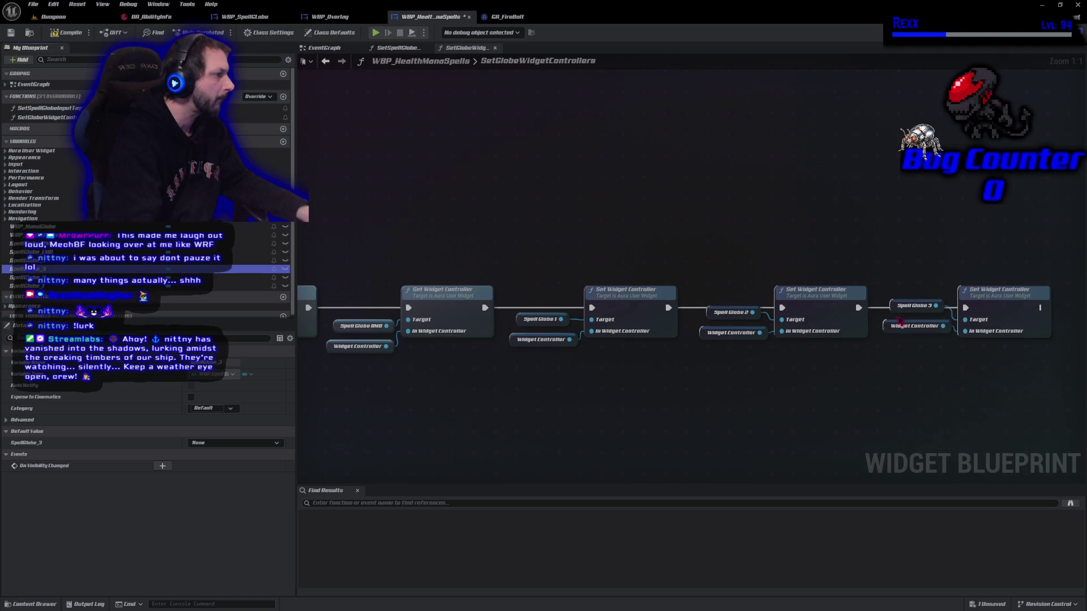
left_click_drag(906, 379, 501, 369)
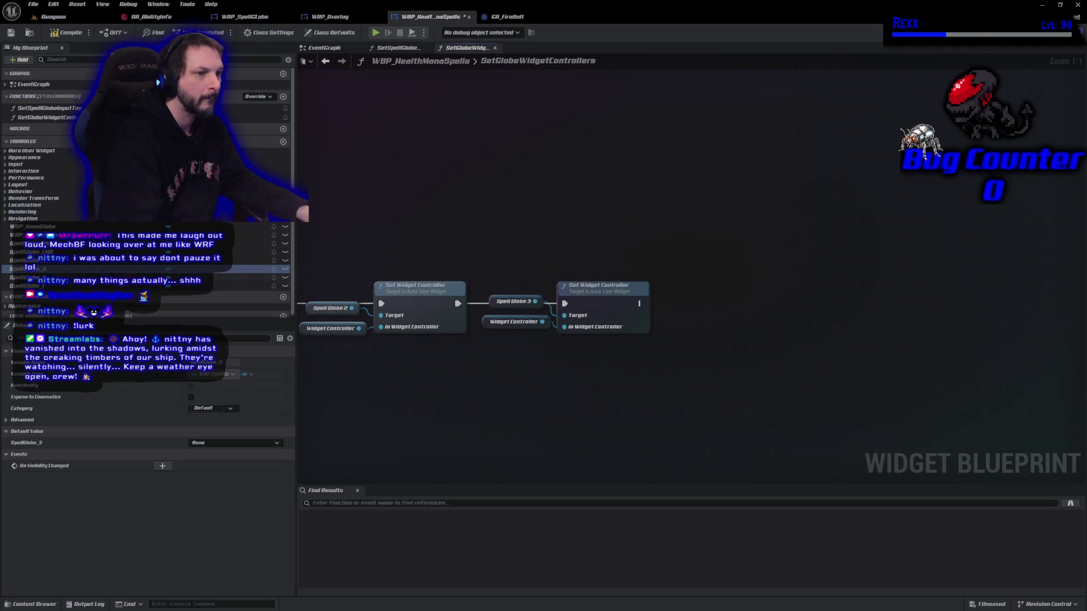
Paste one more group and retarget its getter to SpellGlobe_4
mouse_move(519, 245)
left_mouse_down()
mouse_move(654, 340)
mouse_move(729, 321)
left_mouse_up()
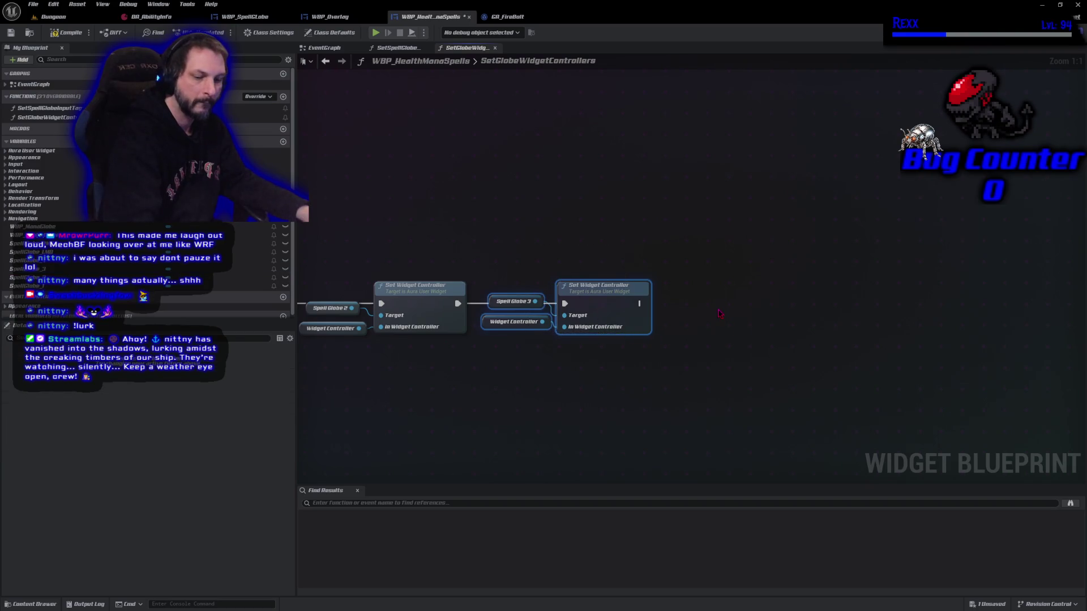
key("ctrl+c")
key("ctrl+v")
left_click_drag(17, 260, 768, 311)
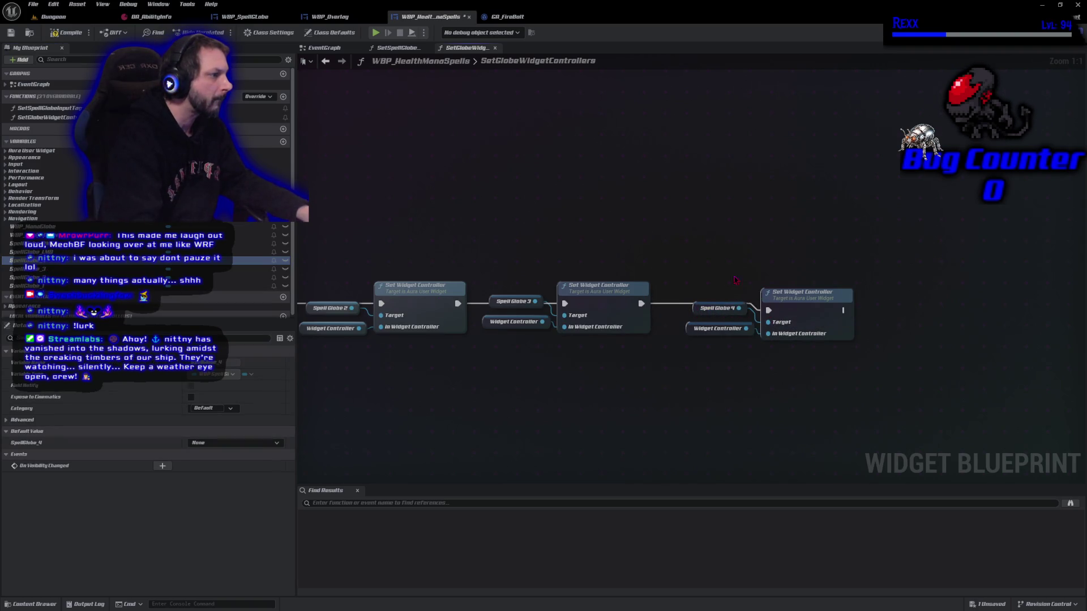
Align the Spell Globe 2–4 getters with their Set Widget Controller nodes
left_click_drag(702, 271, 858, 340)
left_click_drag(790, 313, 791, 306)
left_click(723, 348)
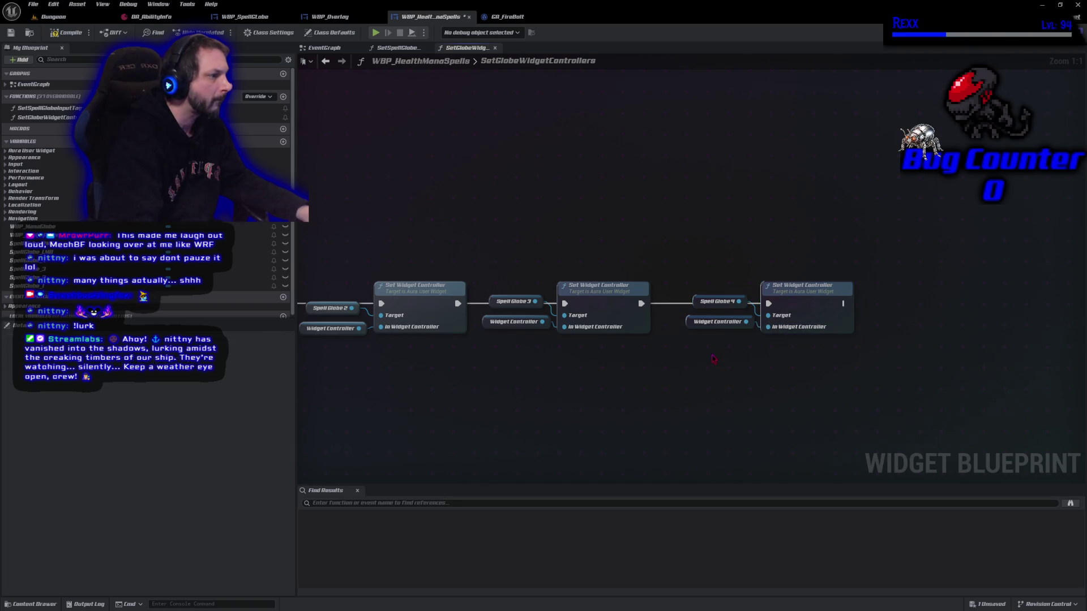
left_click_drag(692, 313, 661, 338)
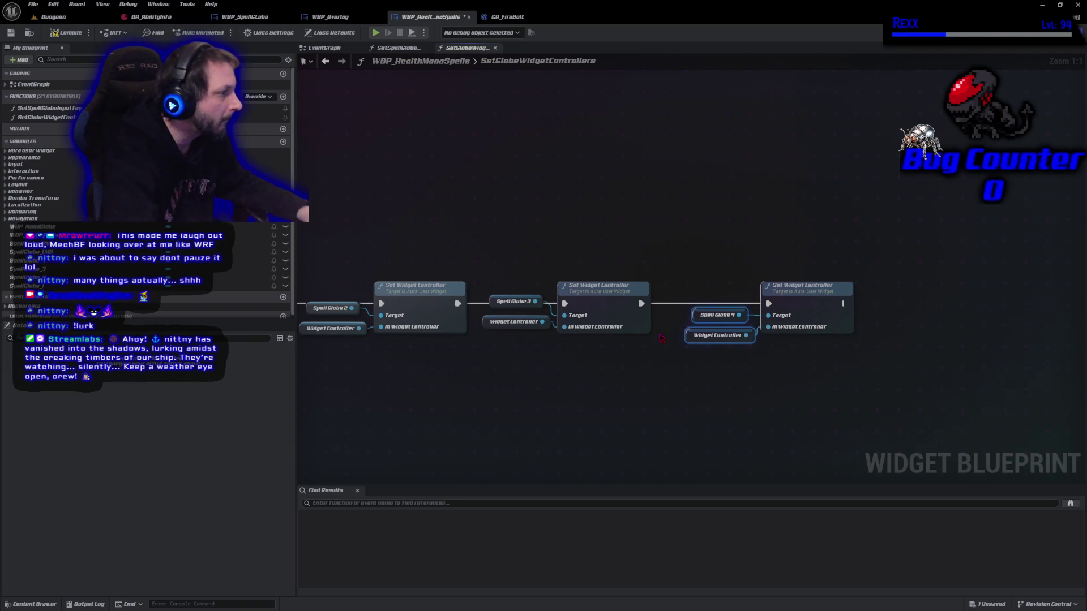
mouse_move(512, 368)
left_mouse_down()
mouse_move(487, 297)
mouse_move(498, 315)
left_mouse_up()
scroll(566, 340, "left", 5)
mouse_move(632, 382)
left_mouse_down()
mouse_move(603, 304)
mouse_move(634, 318)
left_mouse_up()
left_click(607, 372)
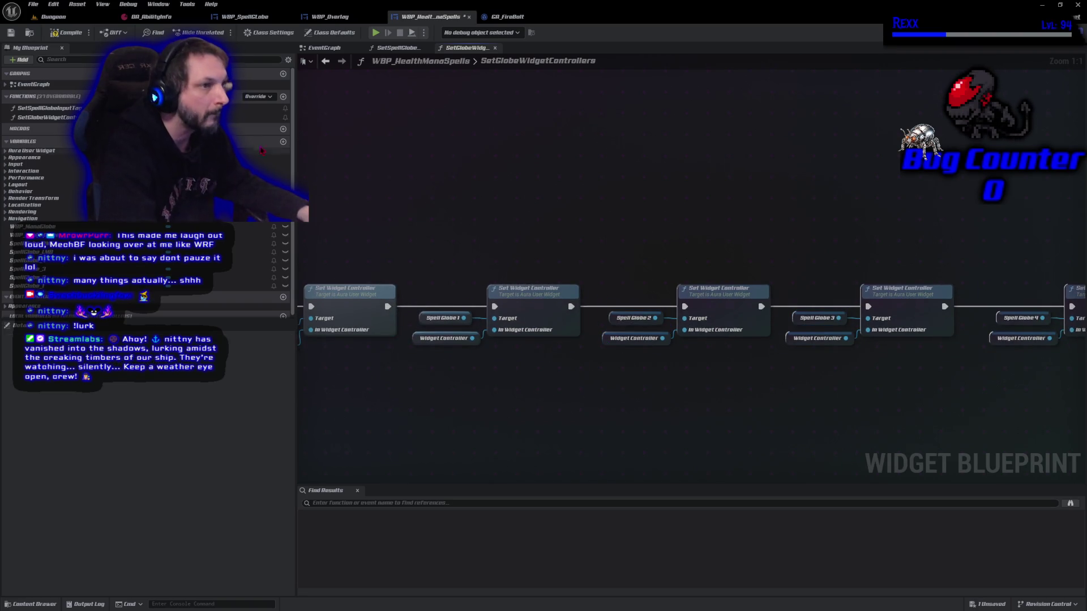
Save the widget blueprint and look over the SetSpellGlobeInputTags and event graphs
key("ctrl+s")
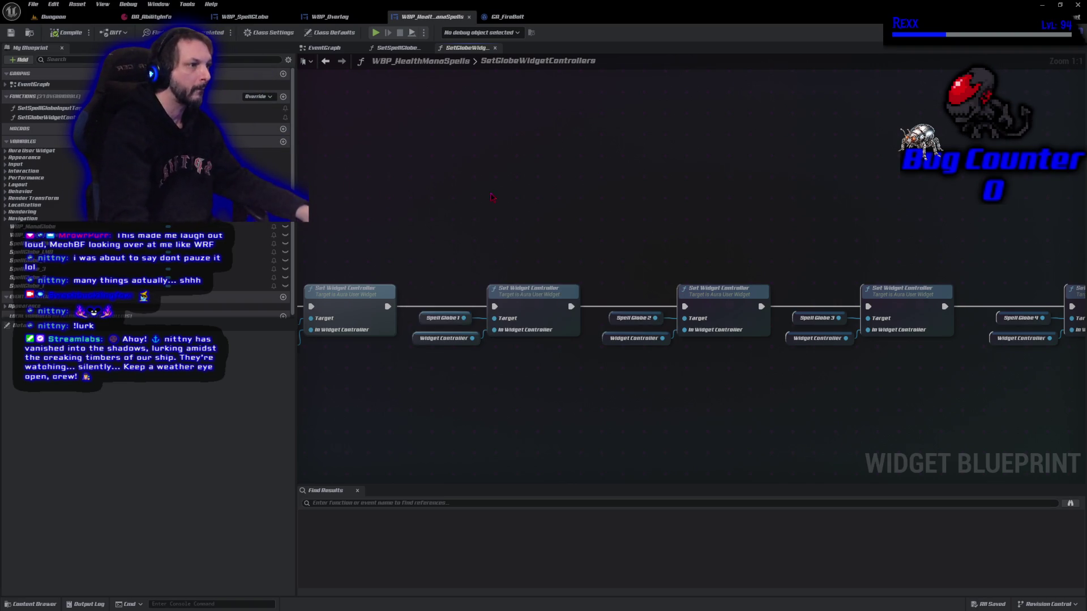
scroll(852, 195, "down", 4)
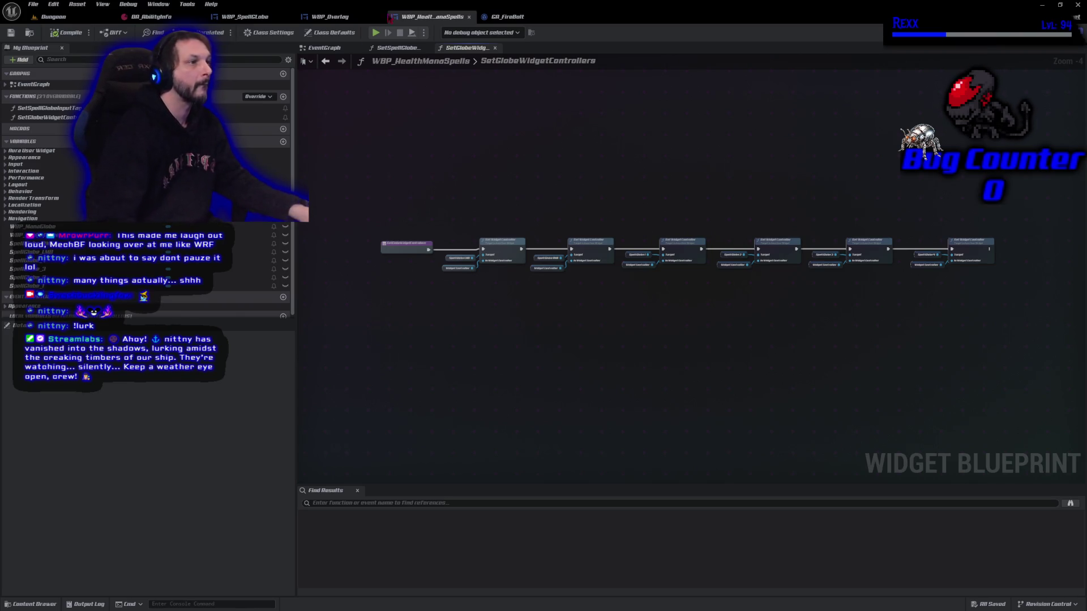
left_click(393, 47)
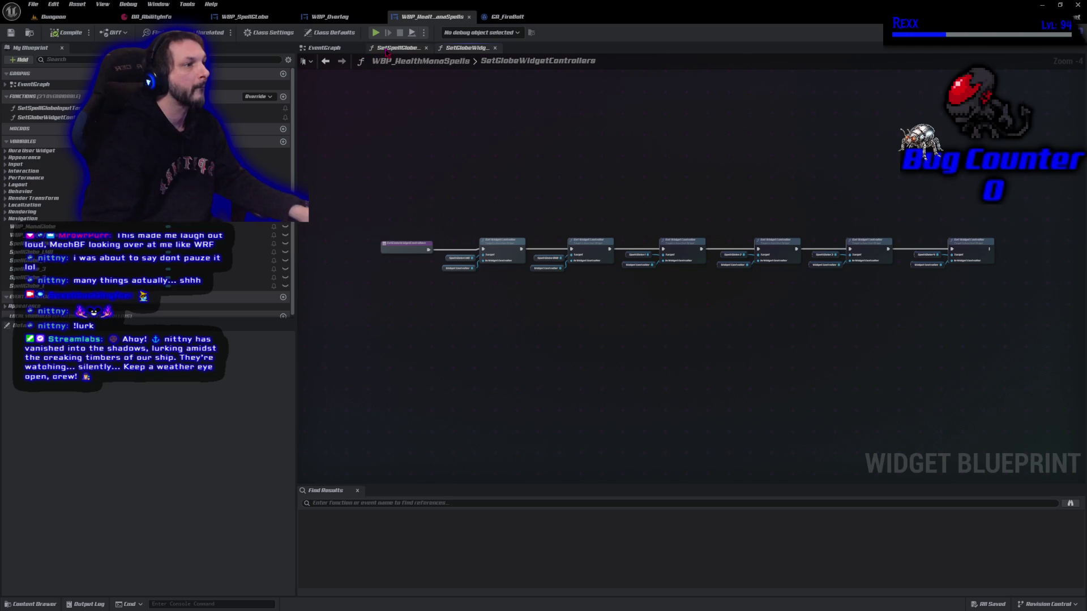
left_click(323, 47)
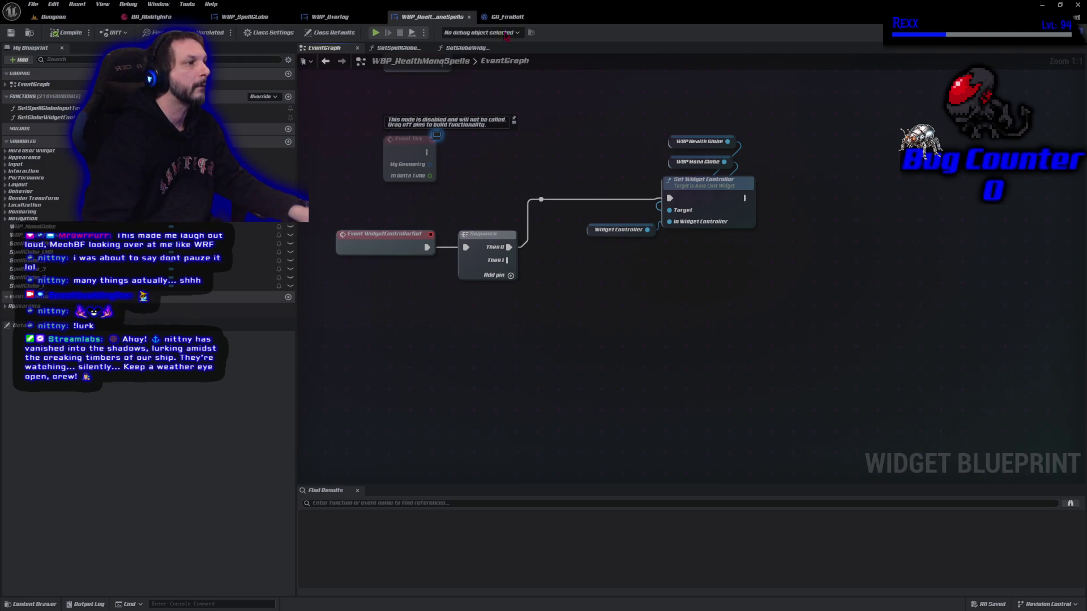
Open SetGlobeWidgetControllers and frame its chain of six Set Widget Controller nodes
left_click(463, 47)
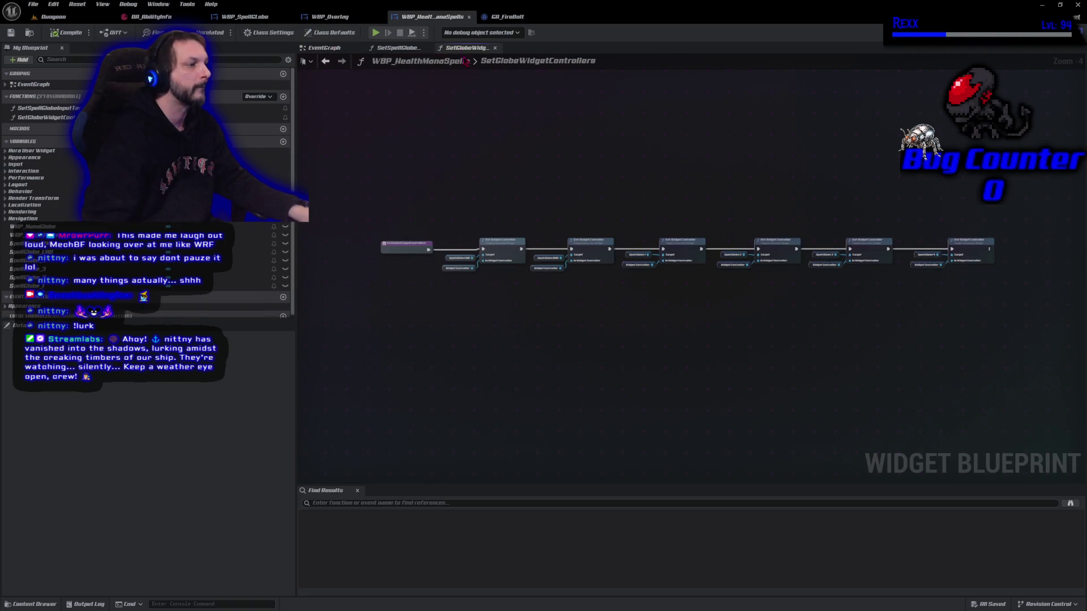
scroll(538, 176, "up", 1)
left_click_drag(578, 188, 517, 158)
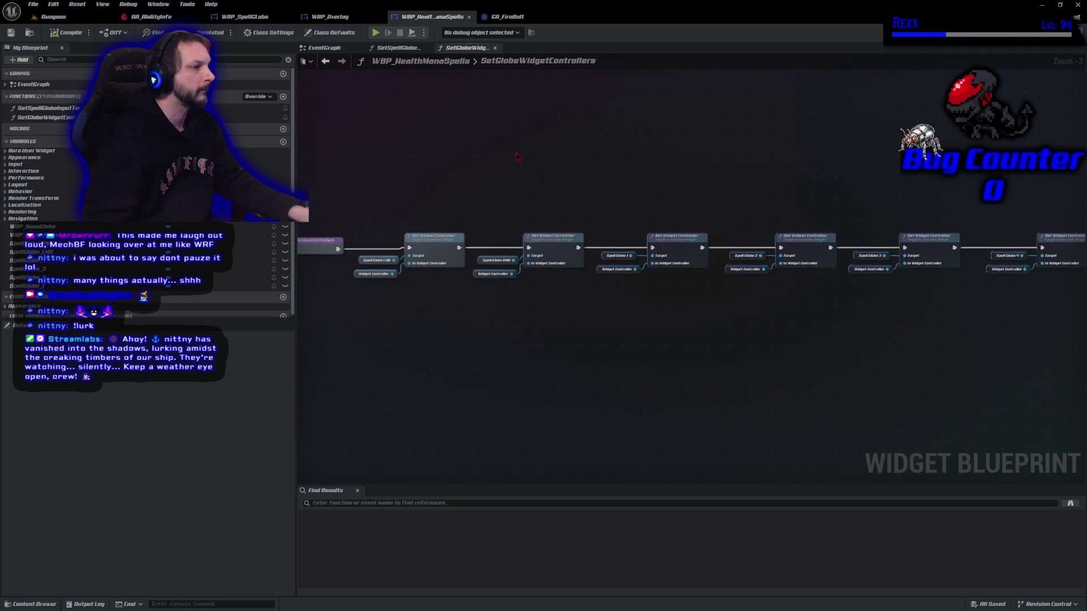
scroll(492, 316, "up", 1)
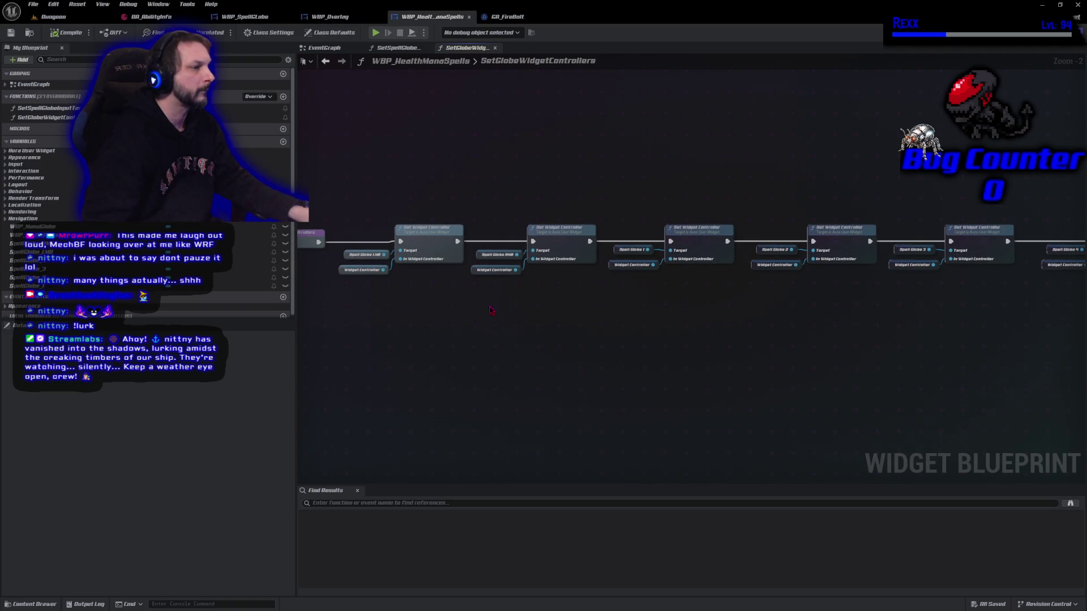
left_click_drag(531, 290, 533, 289)
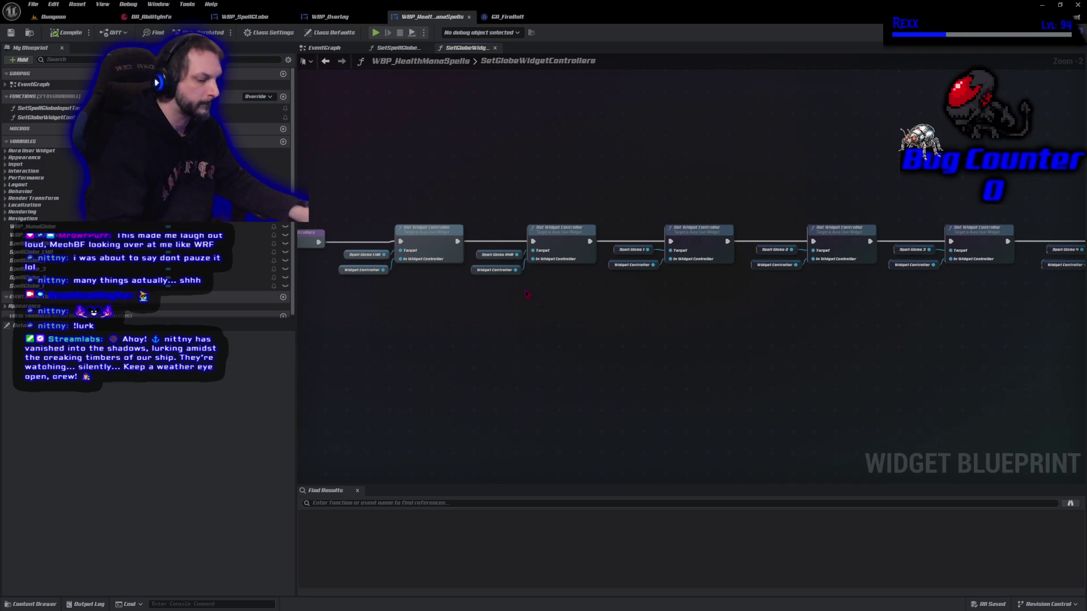
left_click(558, 237)
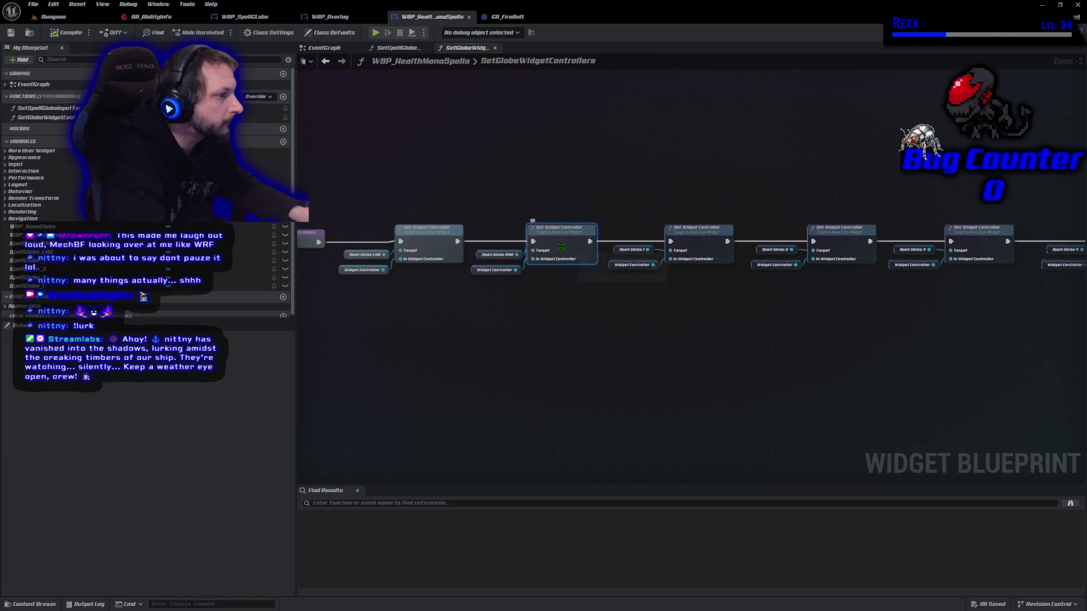
Delete the five extra Set Widget Controller nodes and the leftover Widget Controller getters
key("Delete")
left_click(681, 260)
key("Delete")
left_click(838, 228)
key("Delete")
left_click(977, 229)
key("Delete")
left_click_drag(969, 353, 840, 367)
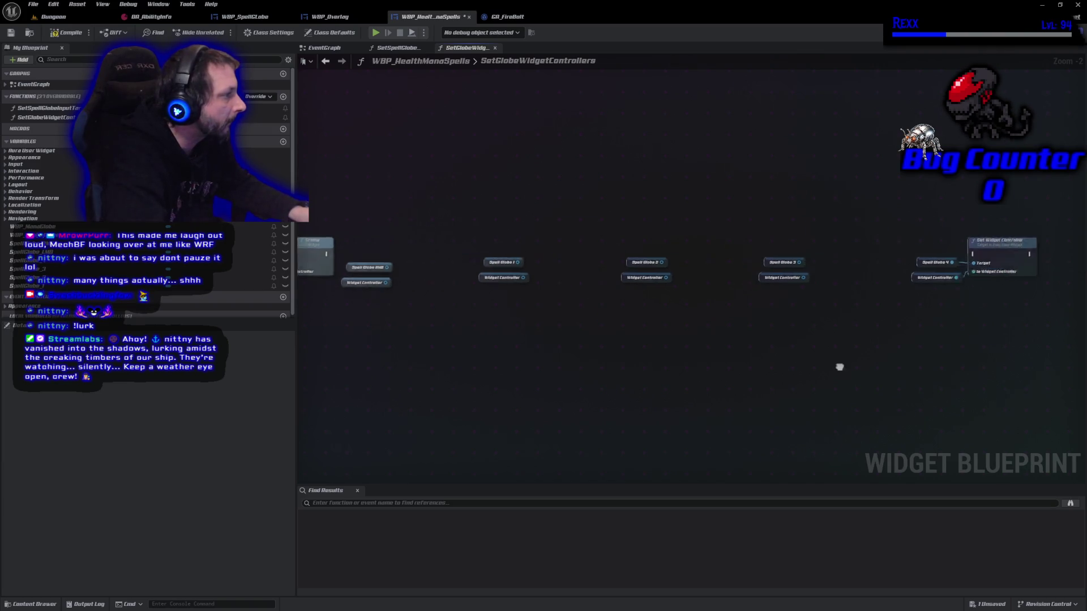
right_click(827, 254)
left_click(843, 262)
scroll(839, 323, "down", 1)
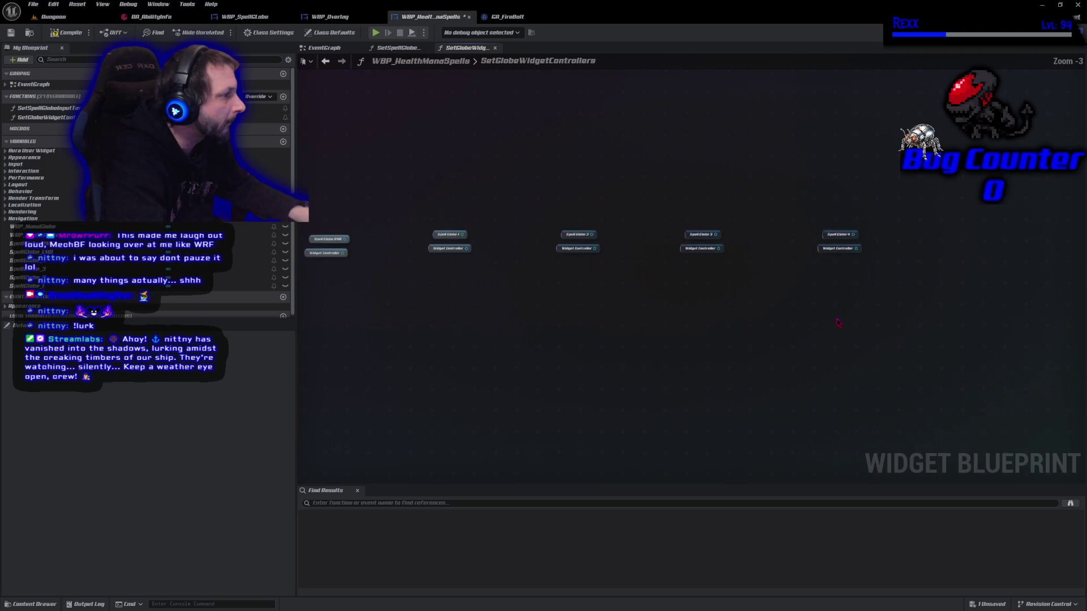
mouse_move(842, 311)
left_mouse_down()
mouse_move(419, 267)
mouse_move(318, 252)
mouse_move(310, 238)
mouse_move(312, 249)
left_mouse_up()
key("ctrl+z")
key("ctrl+z")
key("ctrl+z")
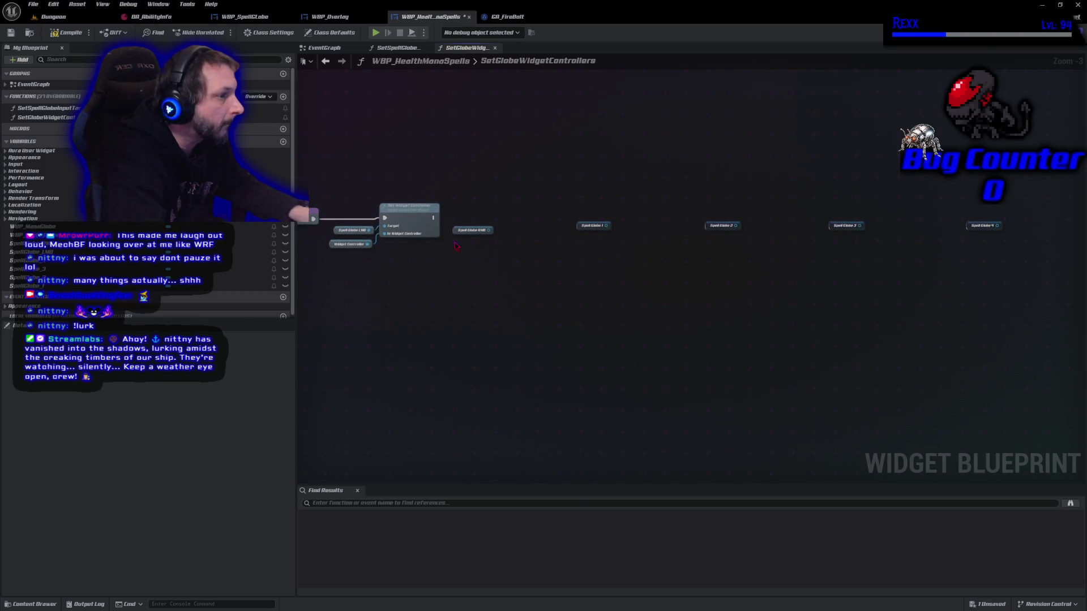
Stack Spell Globe RMB and Spell Globes 1–4 beside the remaining setter
mouse_move(459, 238)
left_mouse_down()
mouse_move(322, 261)
mouse_move(335, 281)
mouse_move(389, 249)
left_mouse_up()
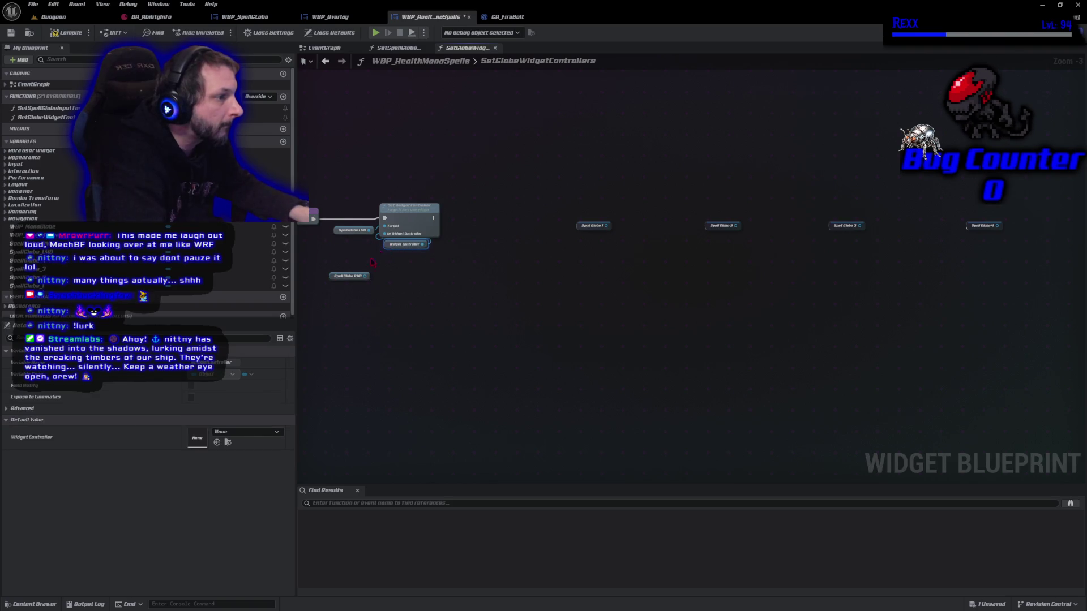
mouse_move(328, 274)
left_mouse_down()
mouse_move(331, 244)
mouse_move(368, 249)
mouse_move(385, 227)
left_mouse_up()
mouse_move(577, 225)
left_mouse_down()
mouse_move(311, 253)
mouse_move(330, 257)
left_mouse_up()
mouse_move(711, 229)
left_mouse_down()
mouse_move(331, 279)
mouse_move(330, 267)
left_mouse_up()
left_click_drag(831, 226, 327, 281)
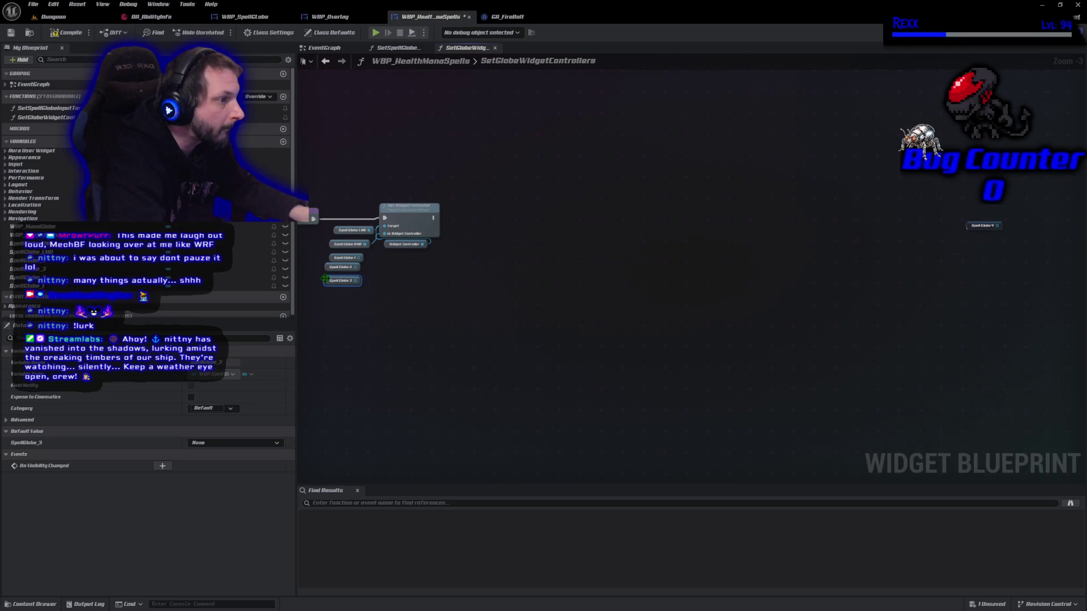
left_click(976, 227)
left_click_drag(970, 231, 330, 291)
scroll(329, 291, "up", 2)
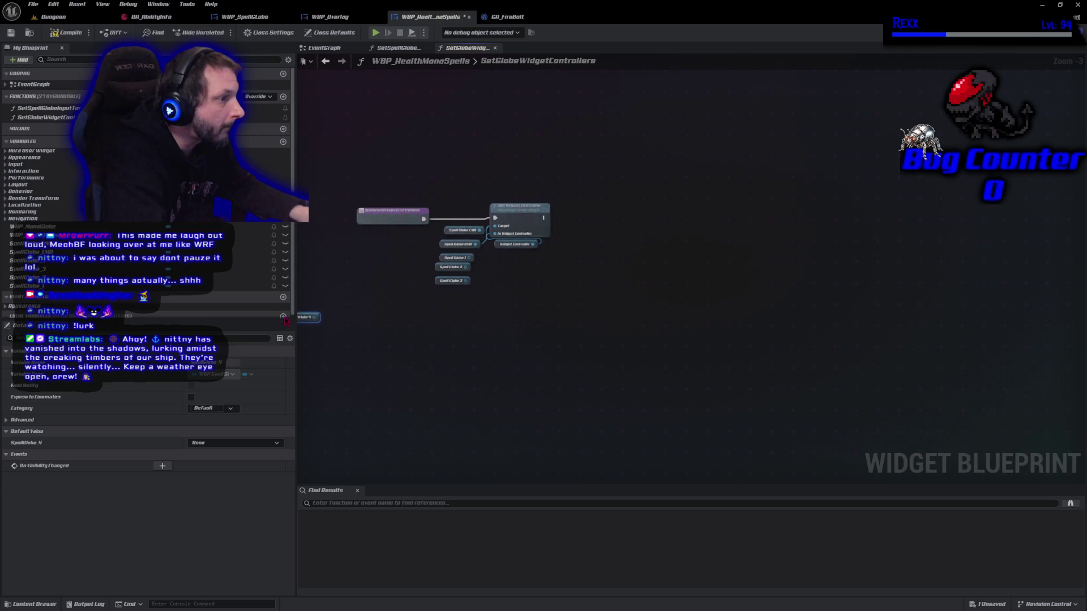
scroll(553, 320, "up", 3)
left_click_drag(553, 321, 485, 430)
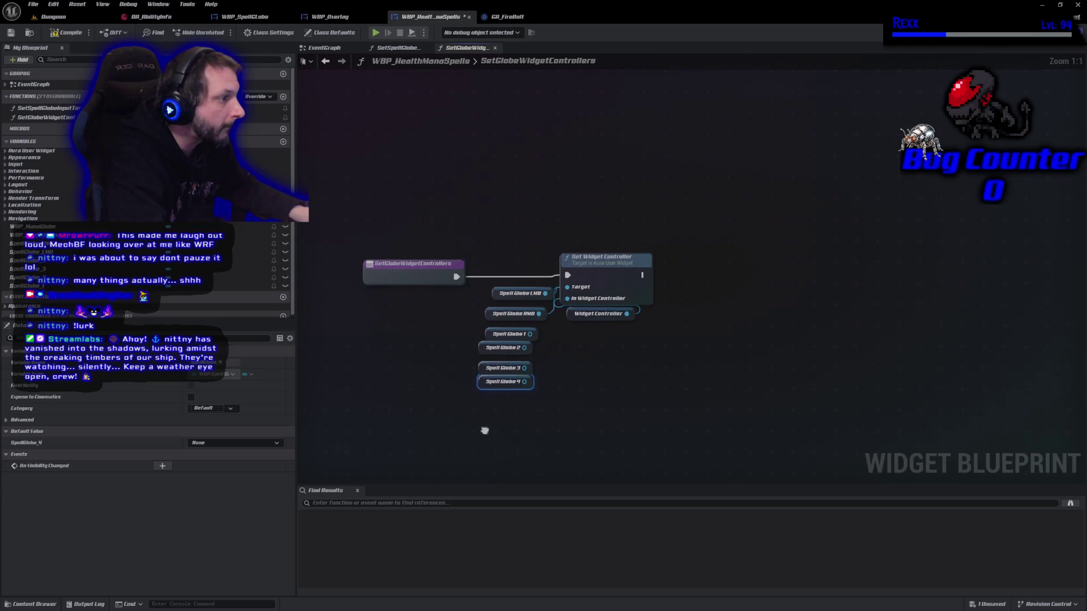
Wire the spell globes into the setter's Target, tidy the nodes, and save
left_click_drag(531, 335, 573, 297)
mouse_move(525, 367)
left_mouse_down()
mouse_move(572, 317)
mouse_move(568, 299)
mouse_move(566, 309)
left_mouse_up()
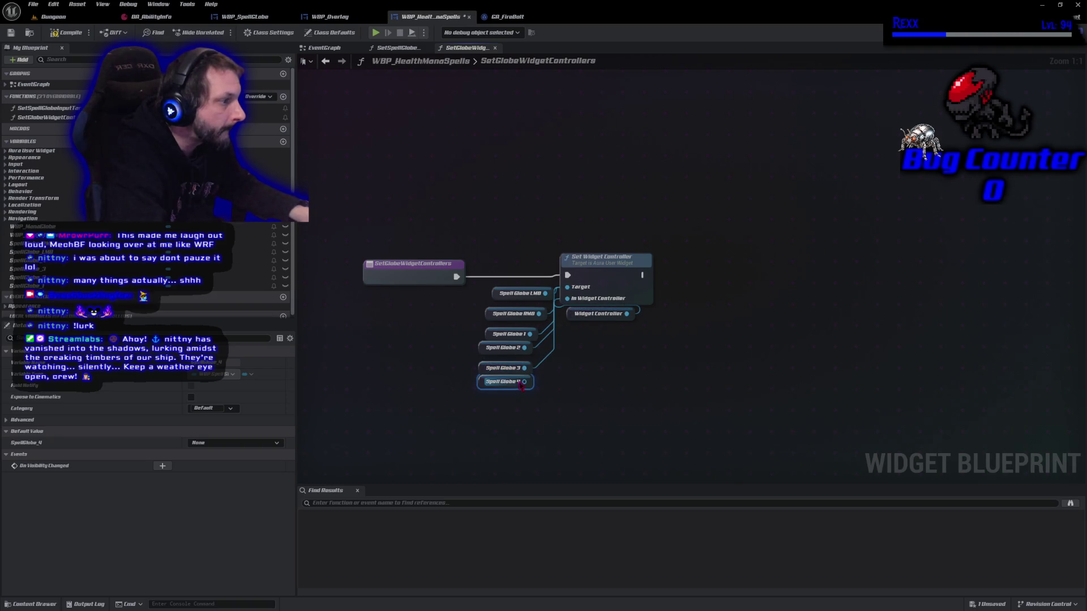
mouse_move(523, 383)
left_mouse_down()
mouse_move(565, 327)
mouse_move(568, 298)
left_mouse_up()
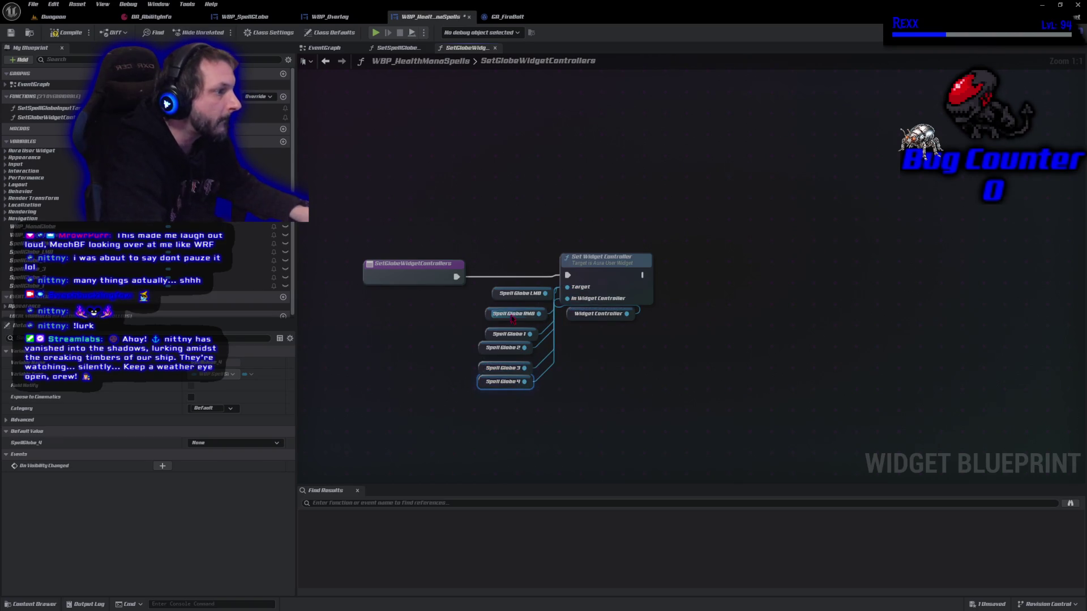
mouse_move(487, 314)
left_mouse_down()
mouse_move(500, 321)
mouse_move(484, 339)
mouse_move(479, 391)
mouse_move(522, 356)
left_mouse_up()
left_click(595, 413)
left_click_drag(630, 267, 630, 274)
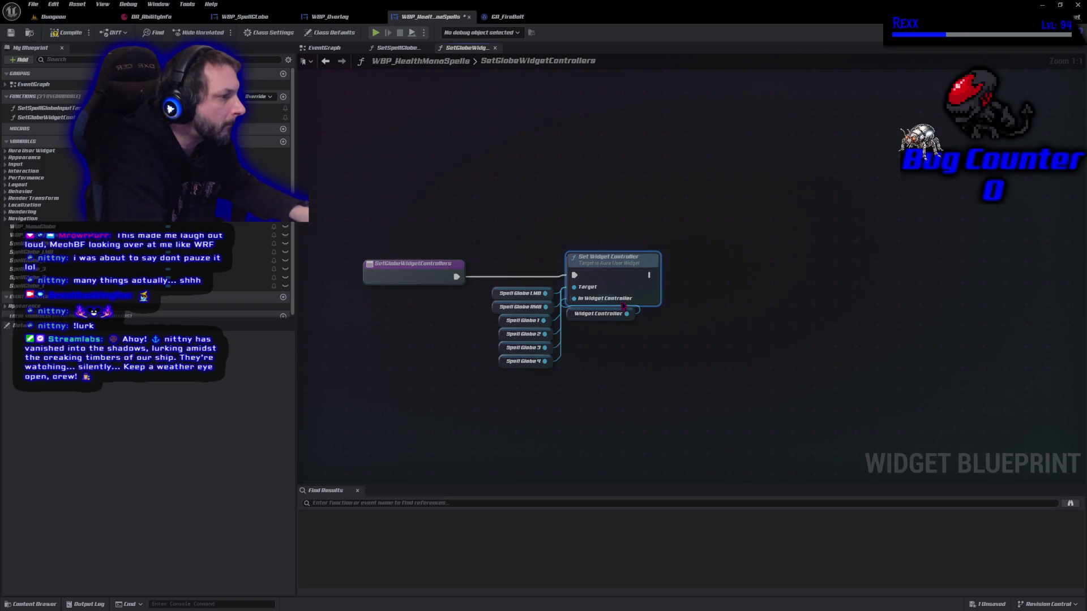
mouse_move(572, 311)
left_mouse_down()
mouse_move(510, 260)
mouse_move(470, 246)
mouse_move(444, 385)
mouse_move(559, 413)
mouse_move(502, 396)
mouse_move(499, 385)
left_mouse_up()
key("ctrl+s")
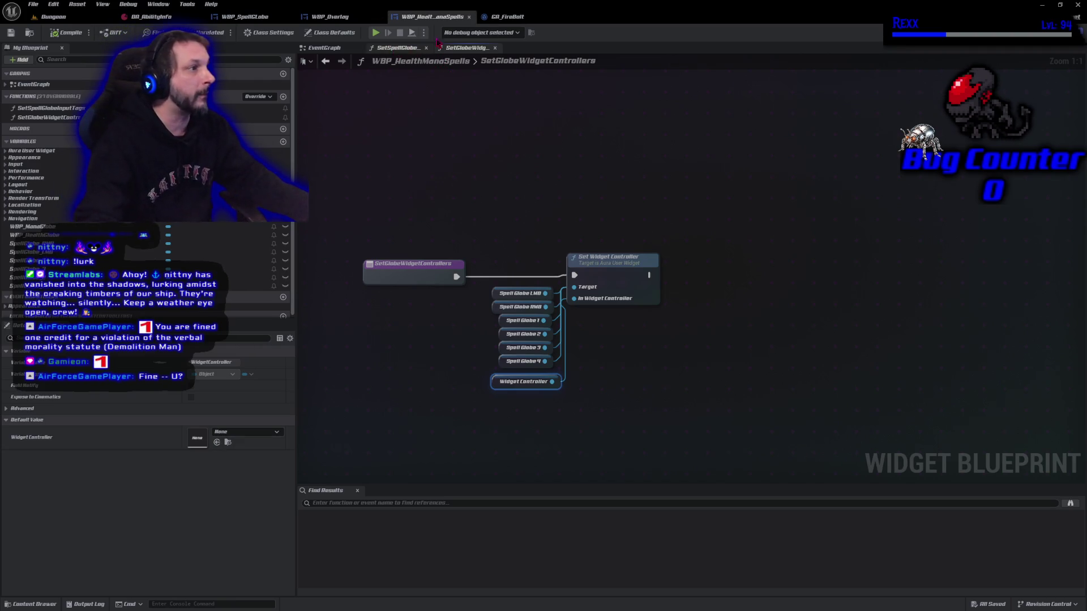
Return to the event graph with the Widget Controller Set and Sequence nodes
left_click(325, 48)
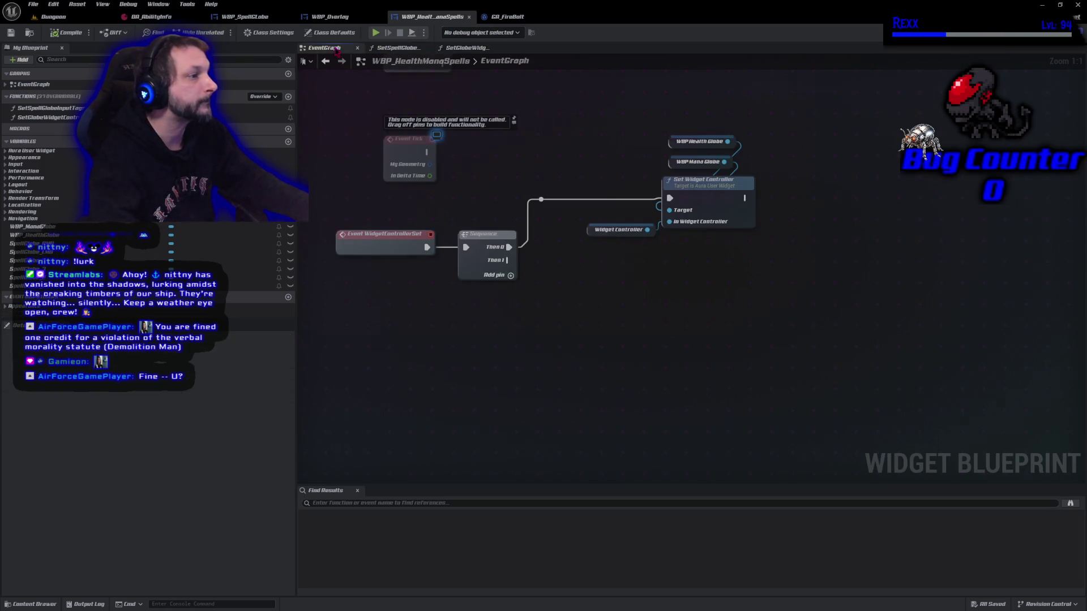
Comment Set Spell Globe Input Tags as 'Input Tags Must be set before widget controllers' and shift it up-right
scroll(412, 147, "up", 2)
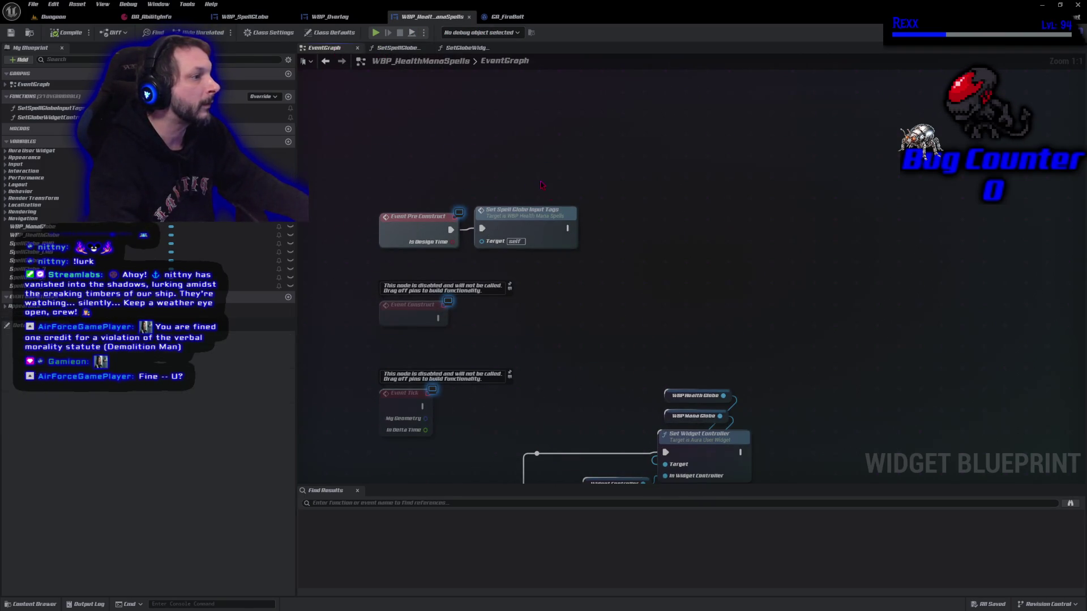
left_click_drag(542, 185, 569, 227)
type("c")
type("Inputs")
key("BackSpace")
type("Tags Must be set")
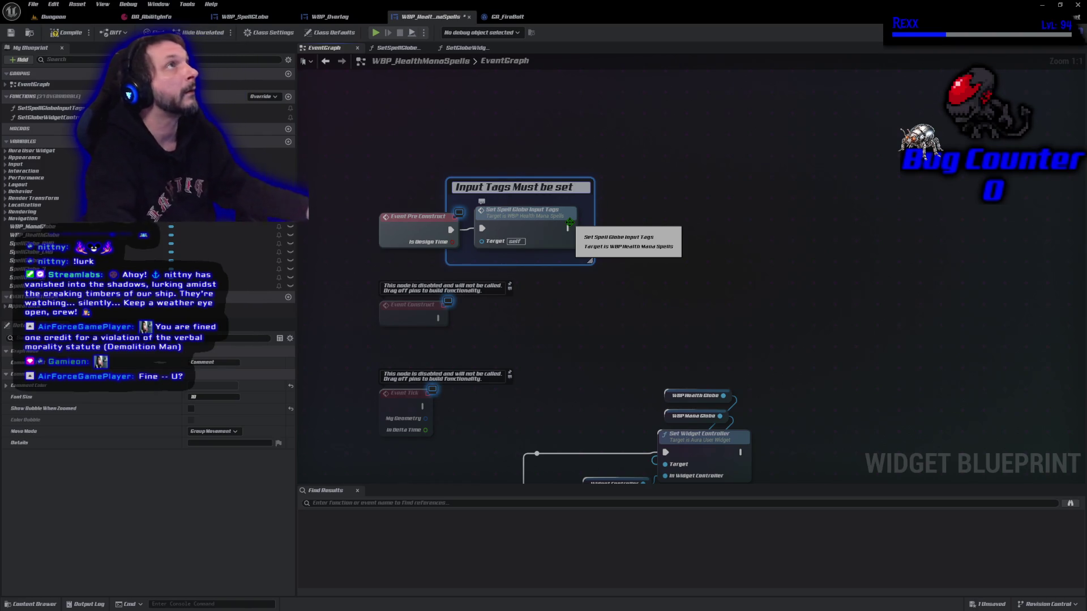
type(" before")
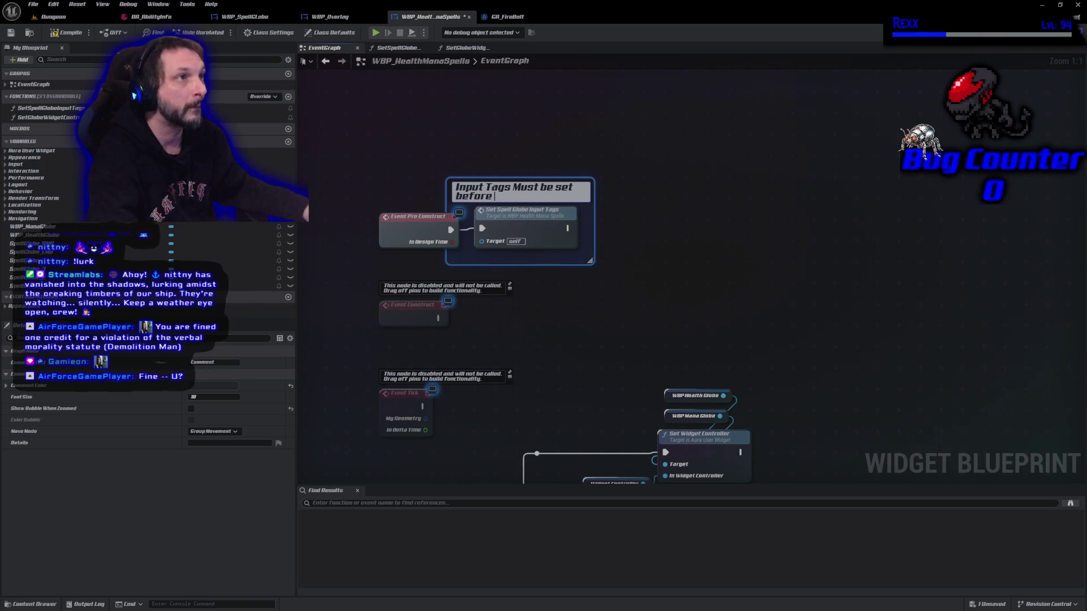
type(" widget controllers")
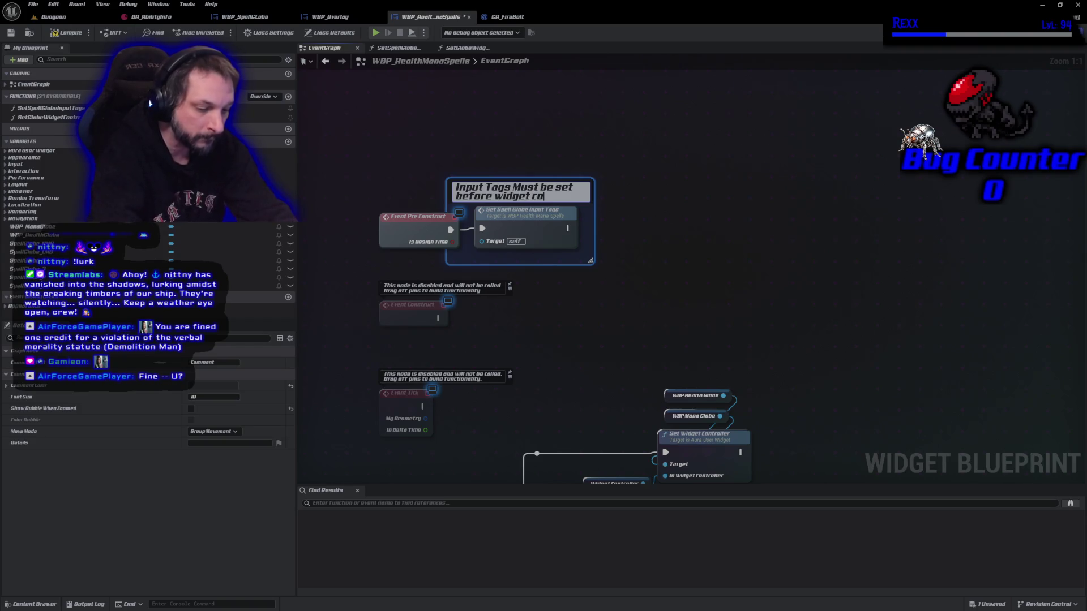
key("Return")
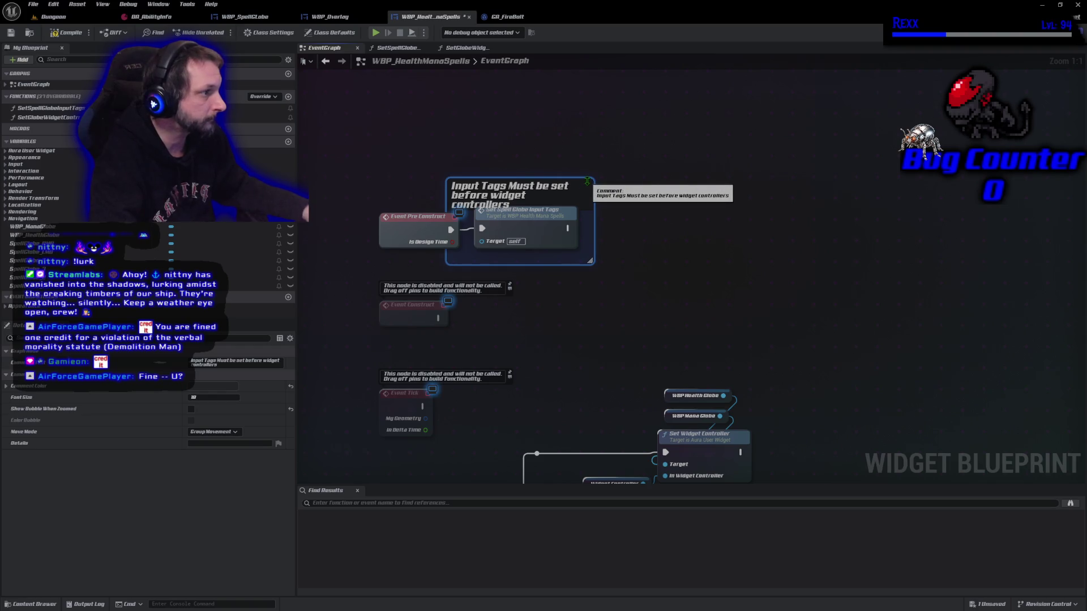
mouse_move(588, 181)
left_mouse_down()
mouse_move(620, 176)
mouse_move(603, 147)
left_mouse_up()
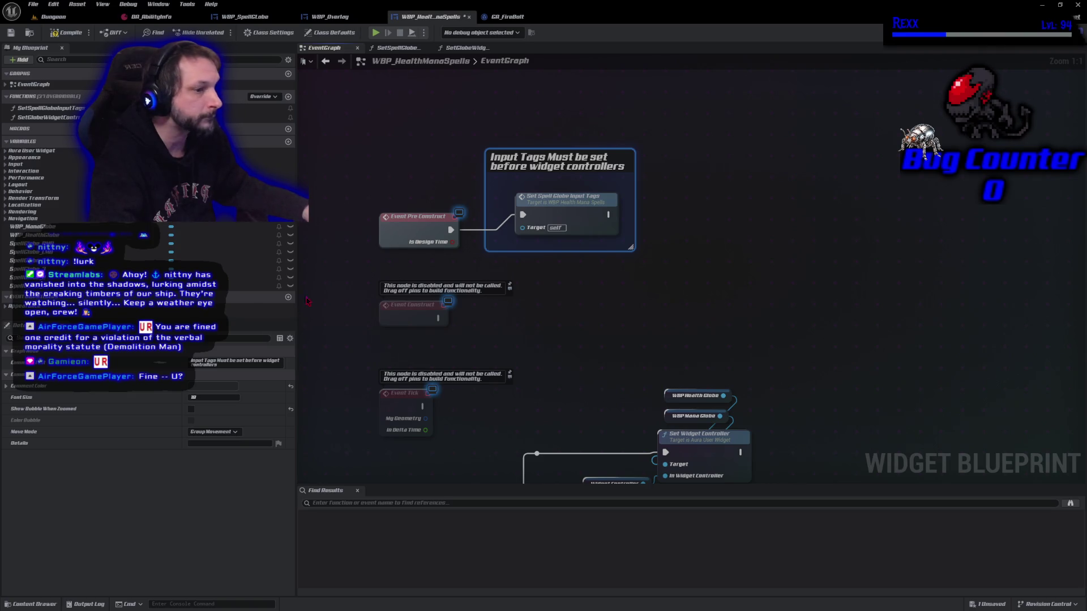
Enable Show Bubble When Zoomed and Color Bubble, make the comment yellow (red 1.0), and save
left_click(191, 408)
left_click(191, 420)
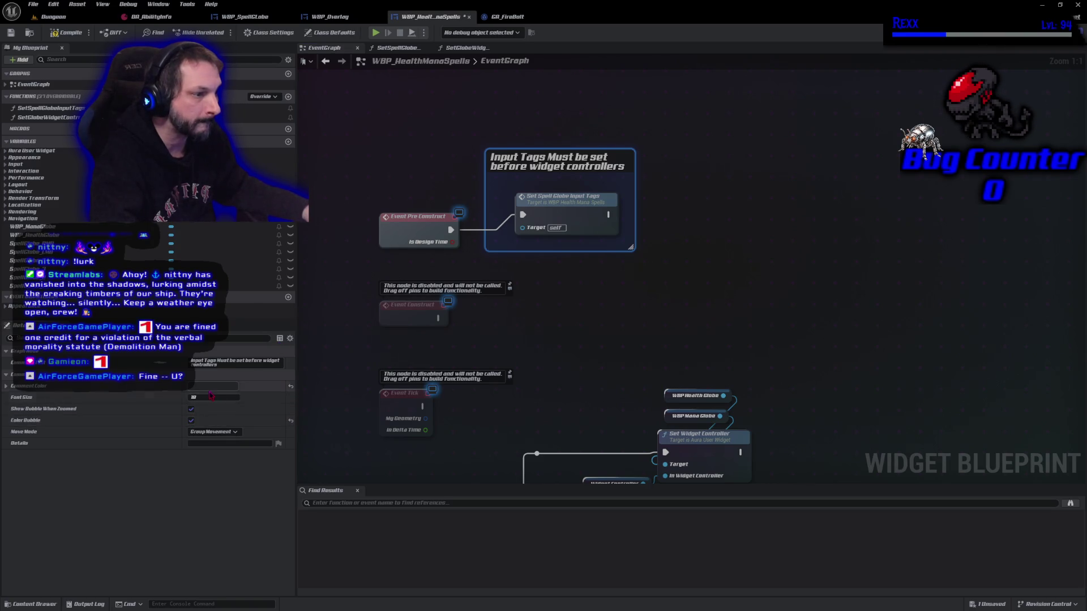
left_click(212, 385)
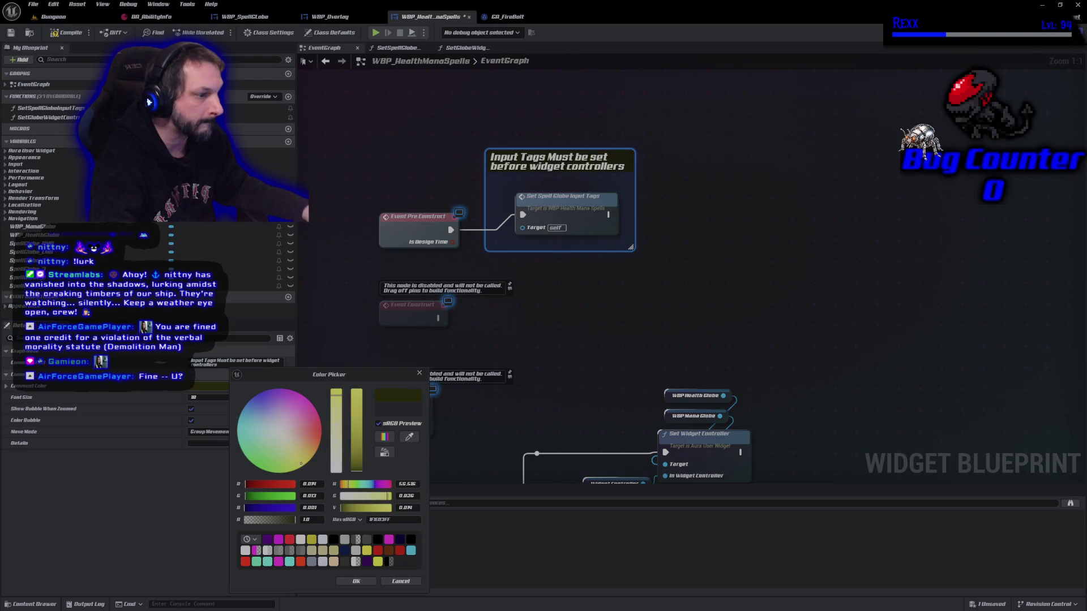
left_click_drag(357, 424, 364, 339)
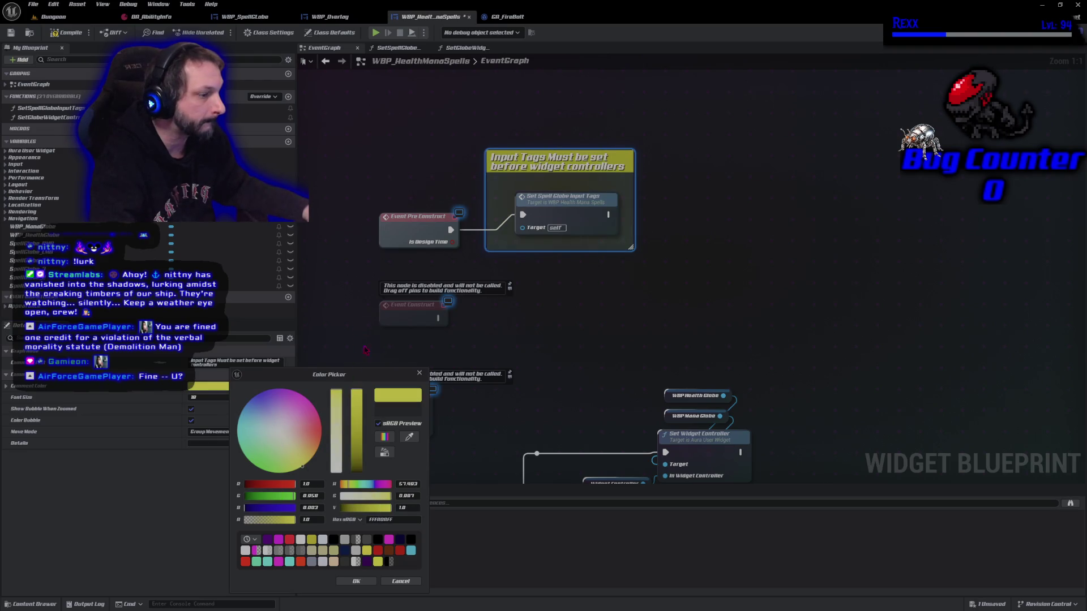
left_click(376, 564)
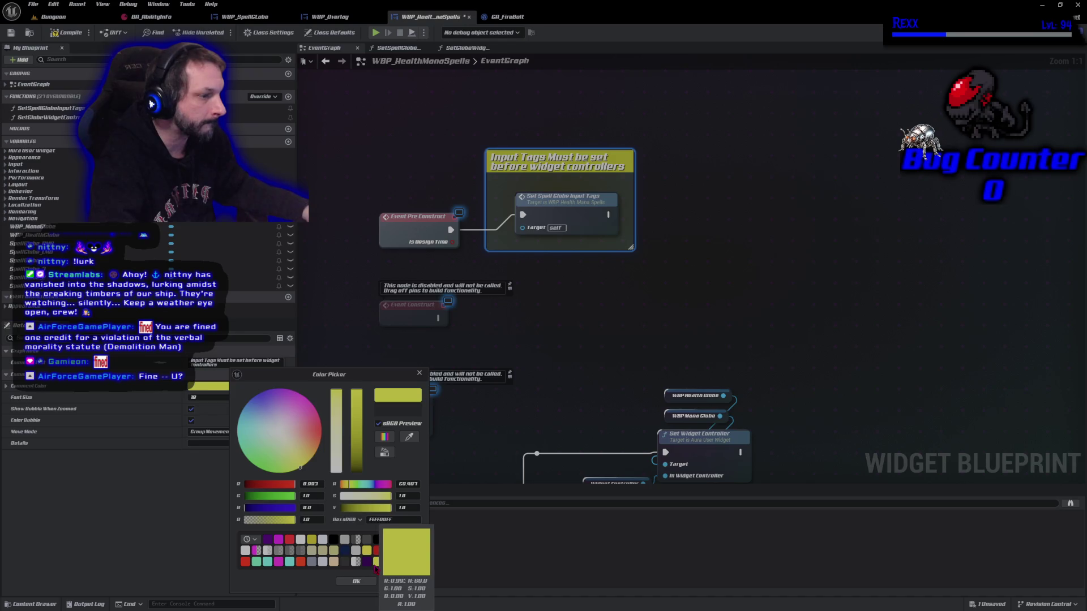
left_click(311, 484)
type("1")
key("Return")
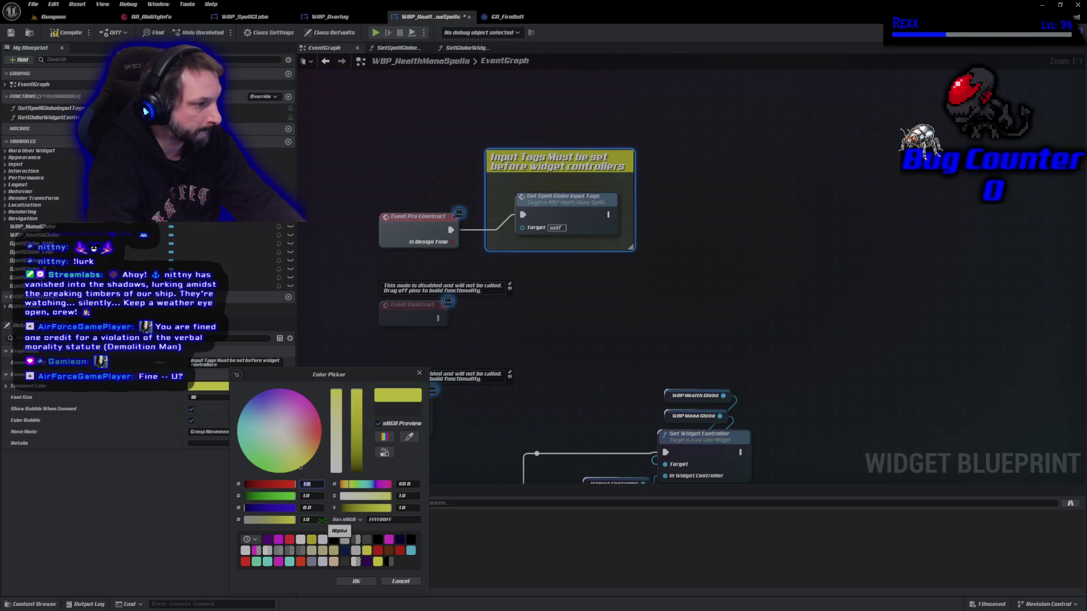
left_click(364, 583)
key("ctrl+s")
left_click_drag(523, 340, 644, 449)
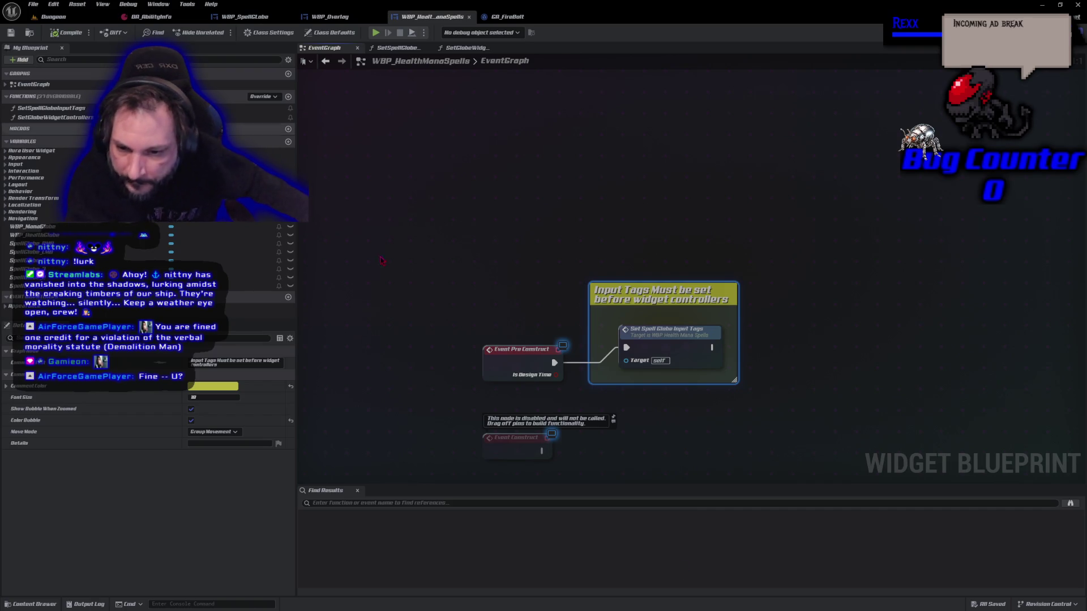
Check where SetGlobeWidgetControllers is used, then Play in Editor on the Dungeon level with Alt+P
left_click(56, 117)
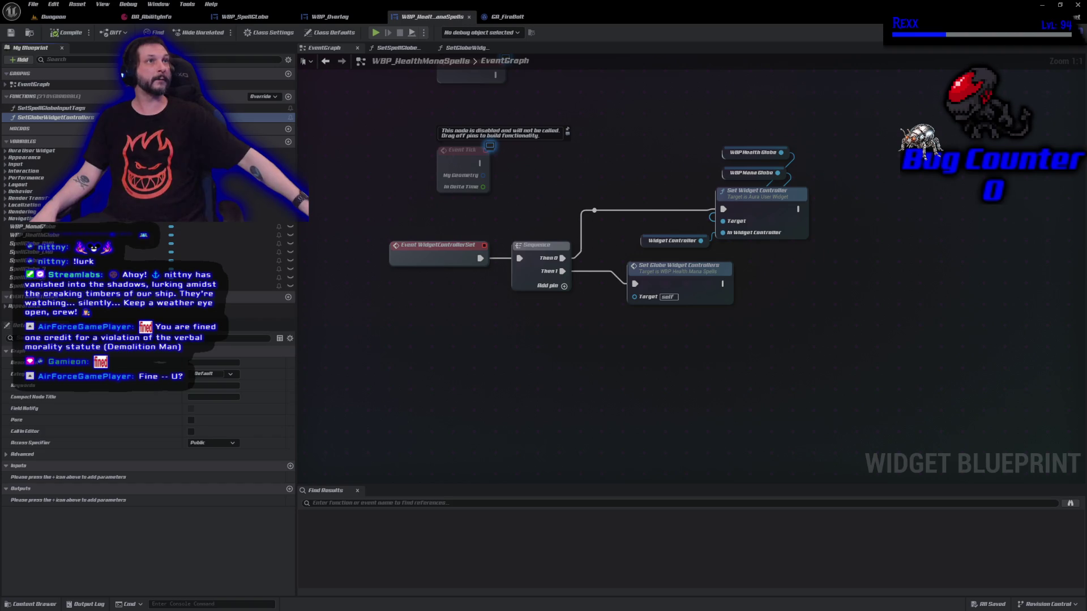
left_click(53, 17)
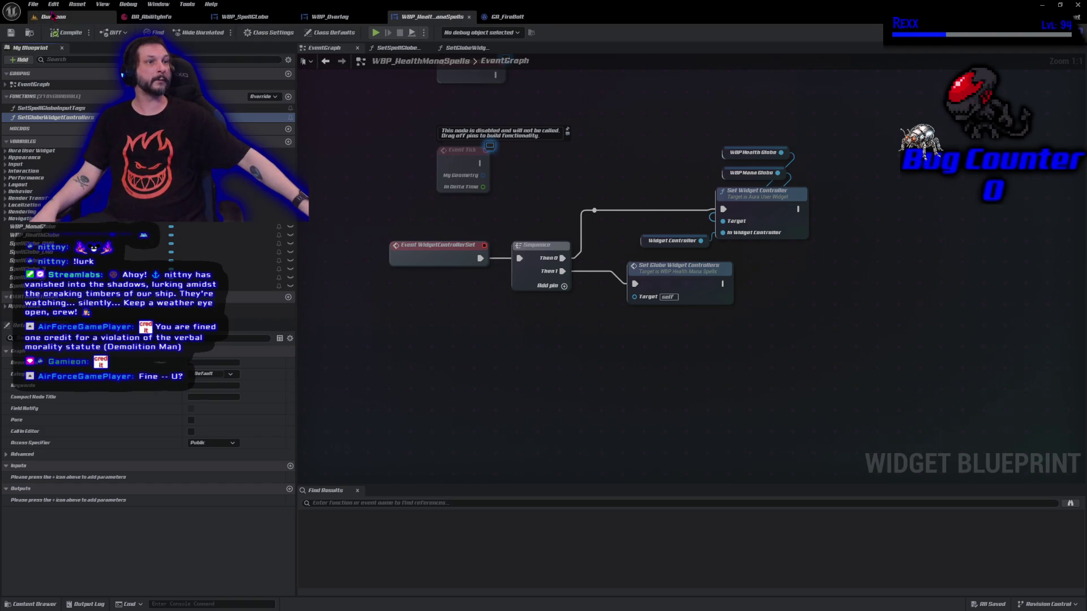
key("alt+p")
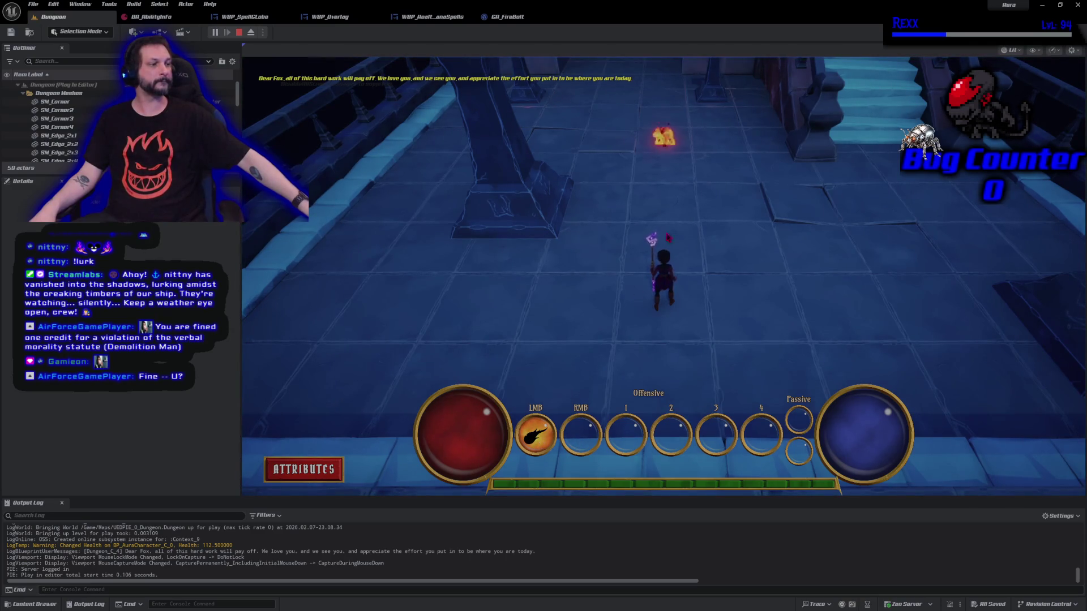
Walk the character forward, cast the fire bolt with left-click, then stop the session
key("w")
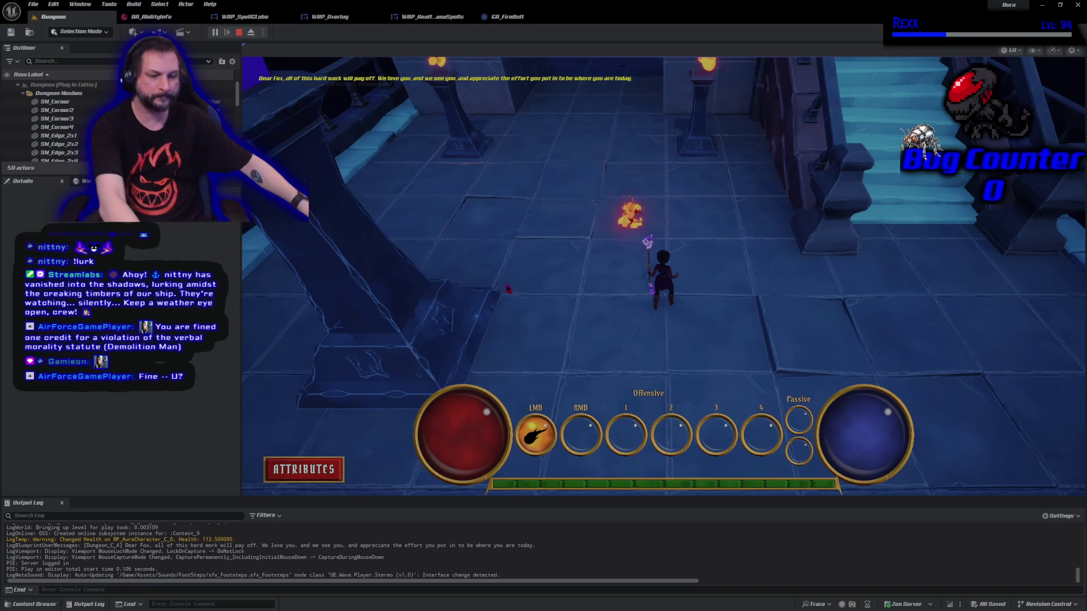
left_click(399, 292)
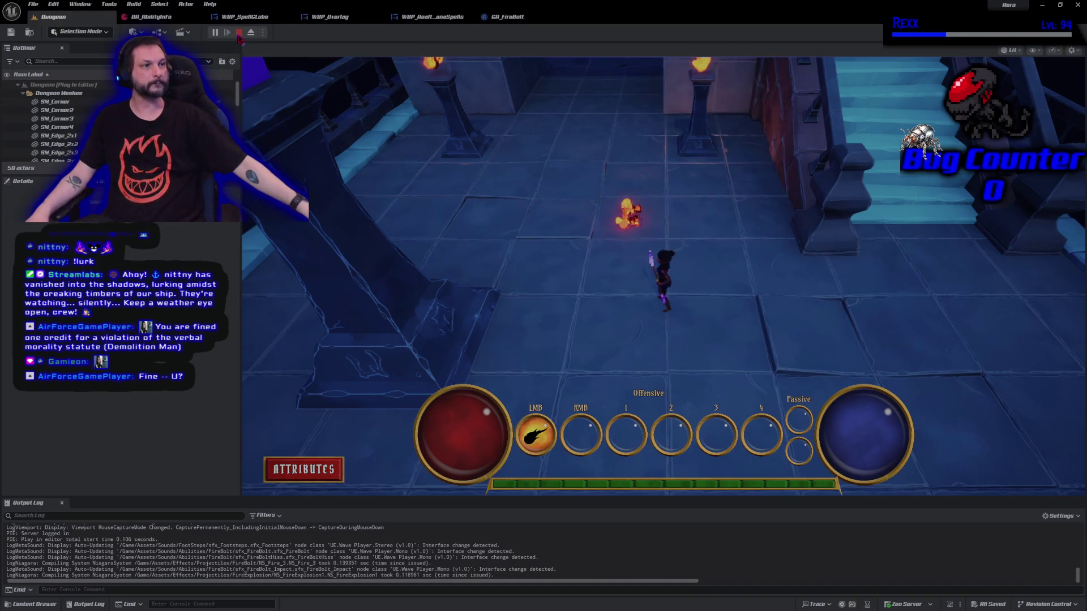
left_click(239, 33)
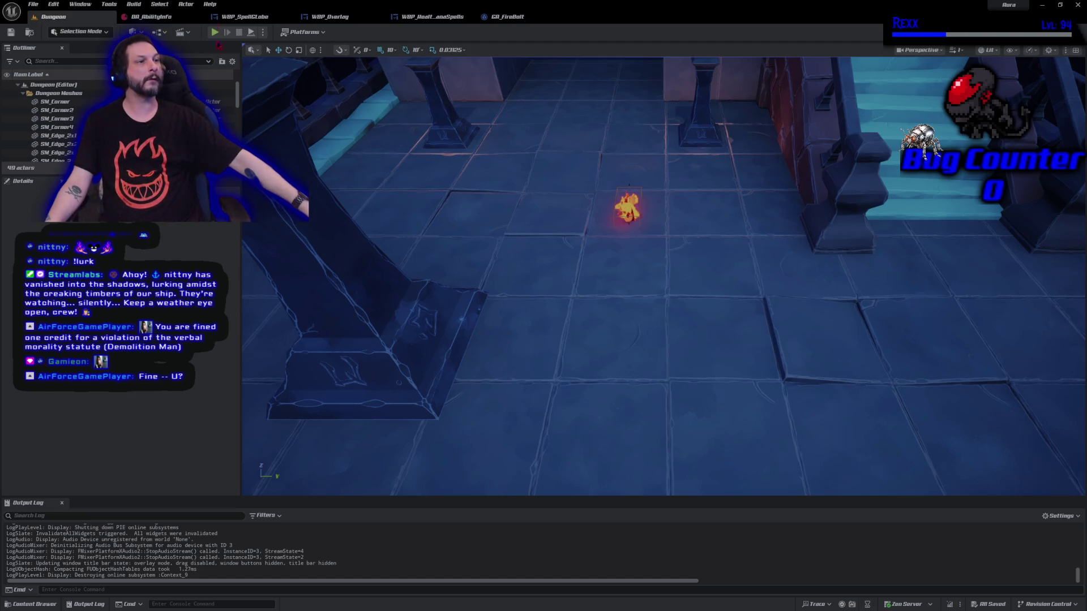
Set Number of Players to 2 with a networked net mode and launch Play
left_click_drag(360, 282, 340, 283)
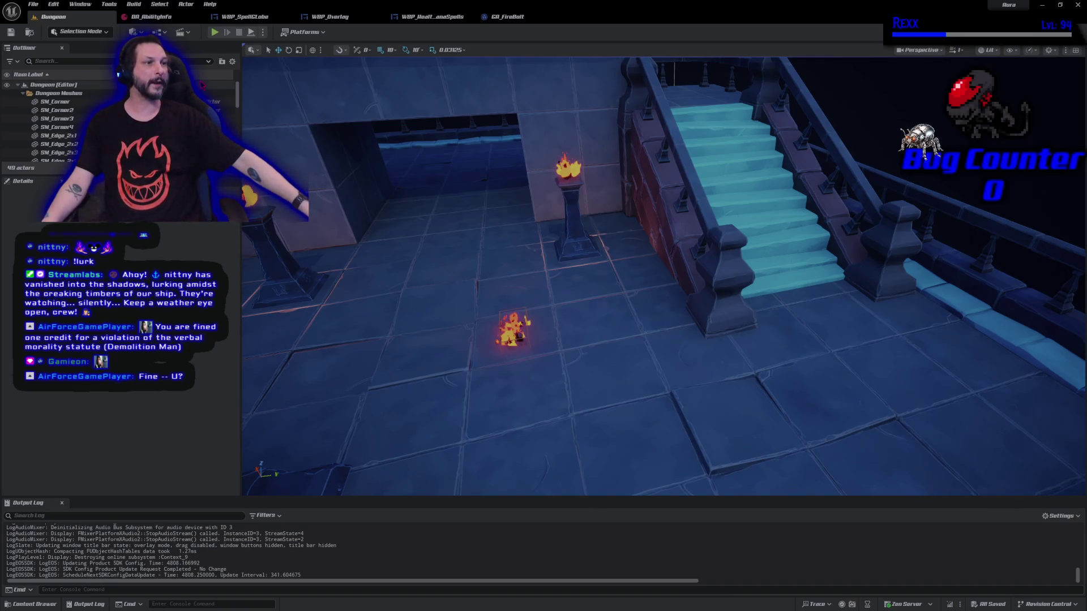
left_click(262, 32)
mouse_move(358, 219)
left_click_drag(353, 208, 362, 210)
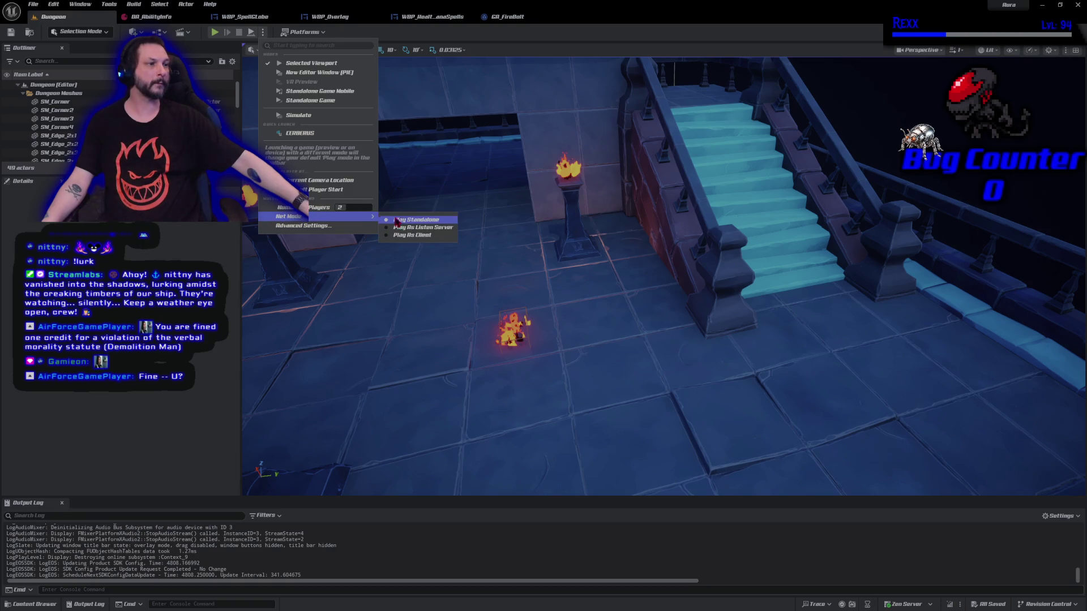
left_click(419, 226)
left_click(221, 32)
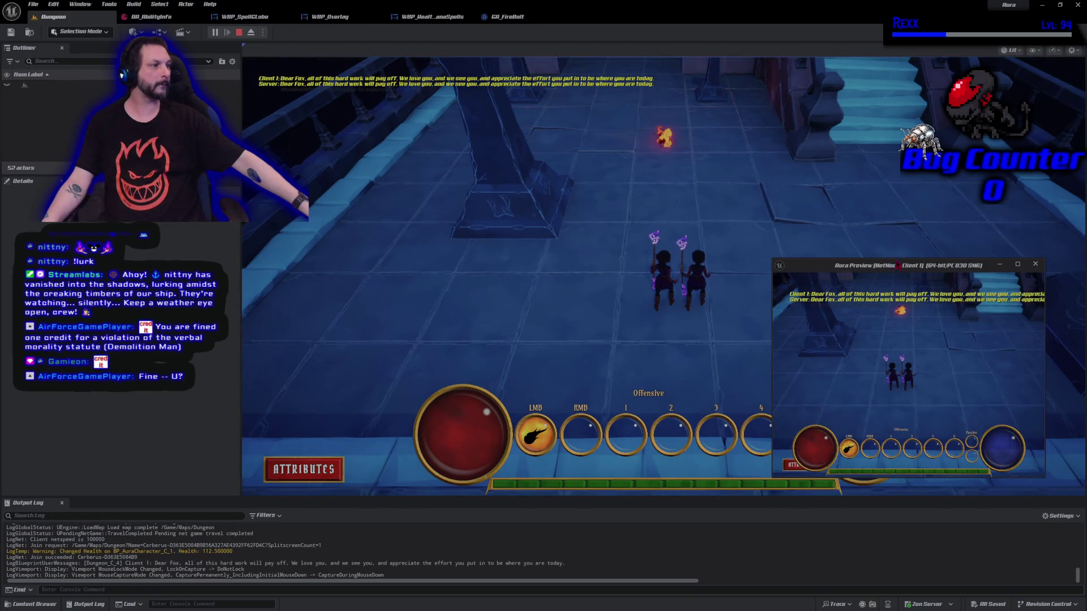
Enlarge and reposition the Client 1 window, move its character, then stop play and return to GA_FireBolt
left_click_drag(896, 269, 850, 137)
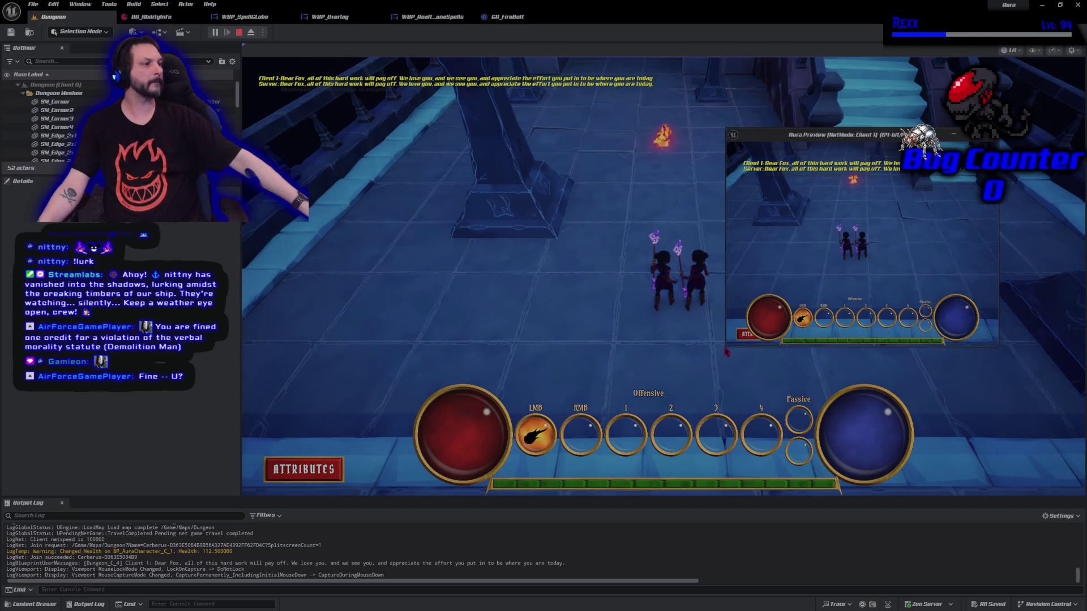
left_click_drag(725, 350, 545, 475)
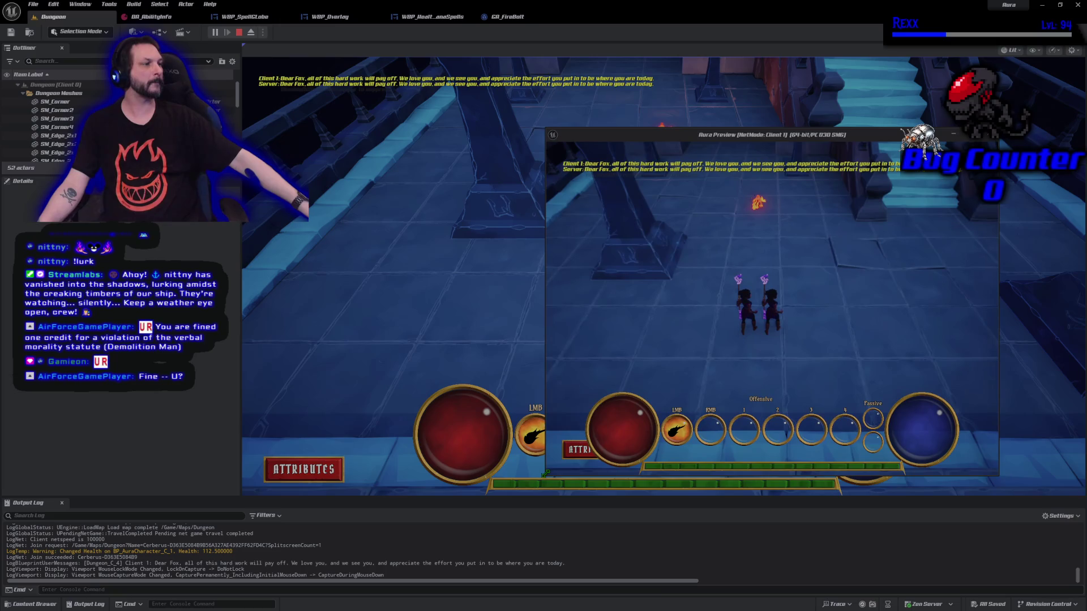
mouse_move(733, 135)
left_mouse_down()
mouse_move(774, 242)
mouse_move(869, 105)
mouse_move(772, 64)
left_mouse_up()
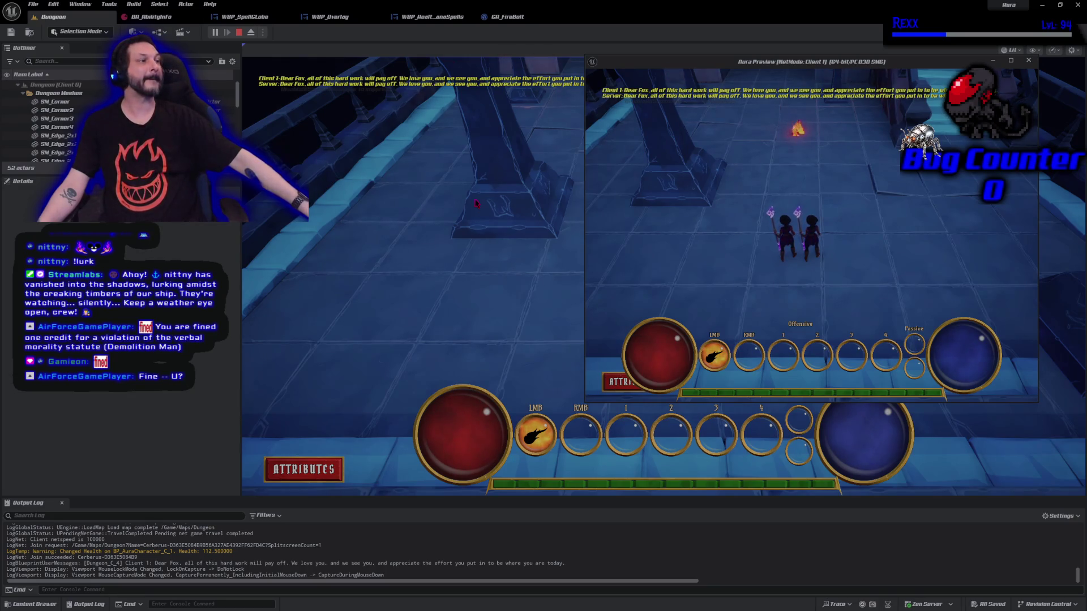
left_click(897, 250)
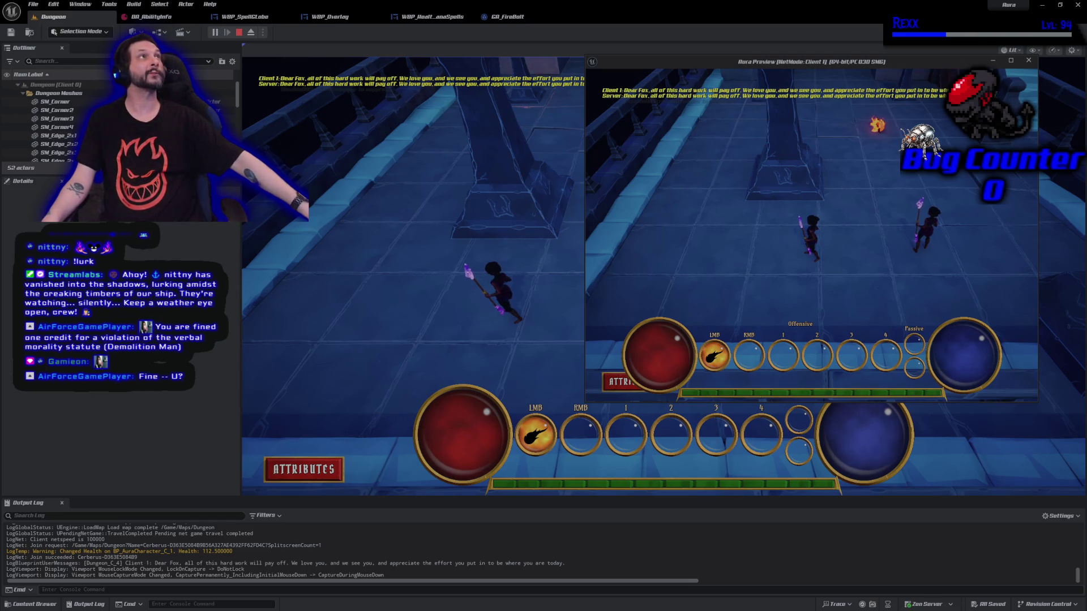
key("Escape")
left_click(497, 16)
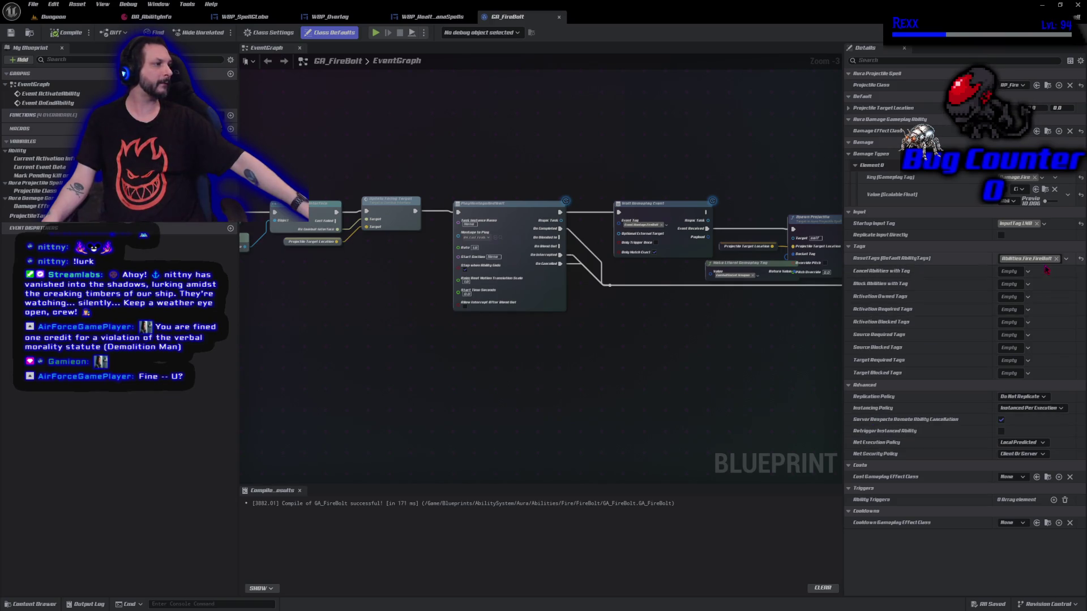
Switch GA_FireBolt's Startup Input Tag from InputTag.LMB to InputTag.2, then compile and save
left_click(1066, 259)
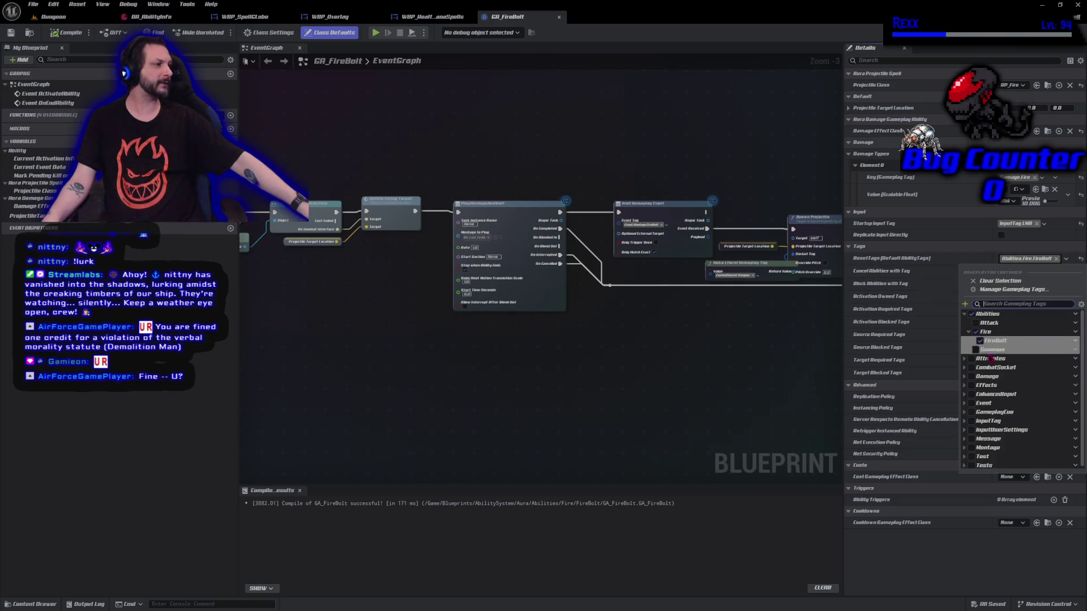
left_click(724, 574)
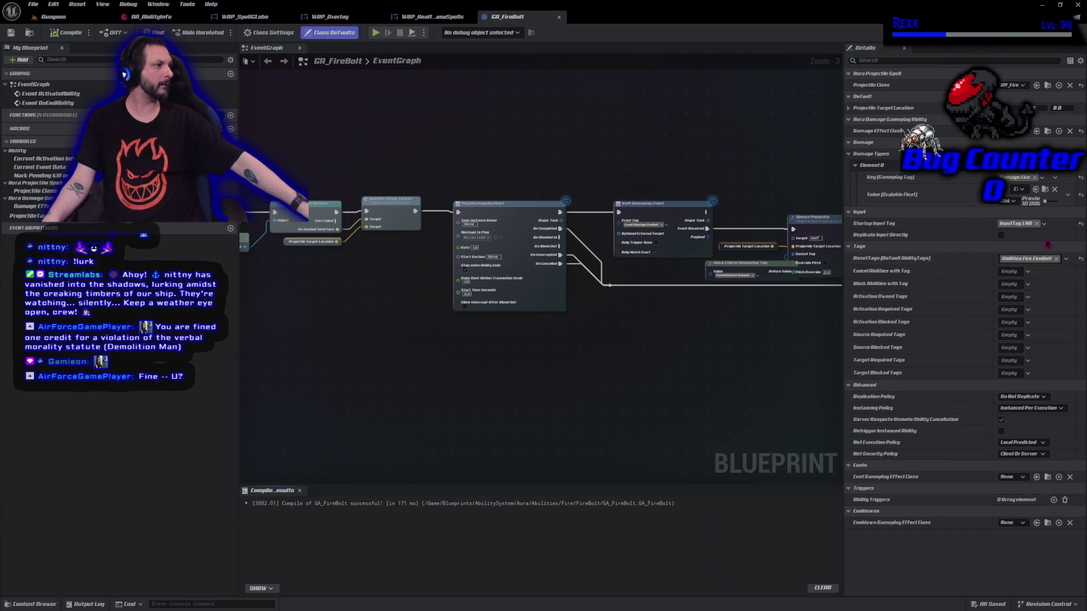
left_click(1044, 223)
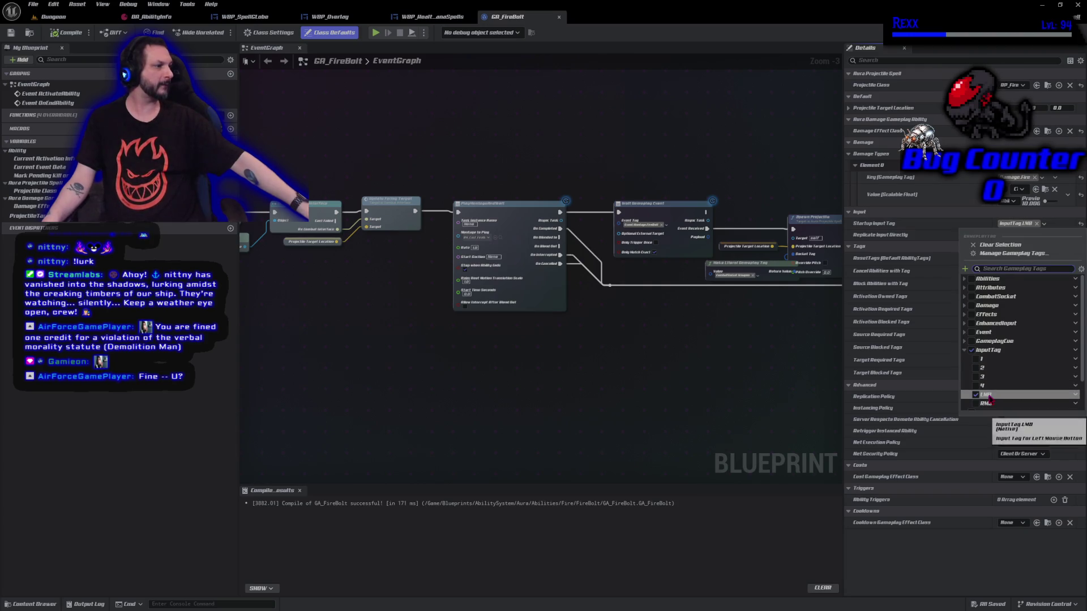
scroll(989, 397, "down", 2)
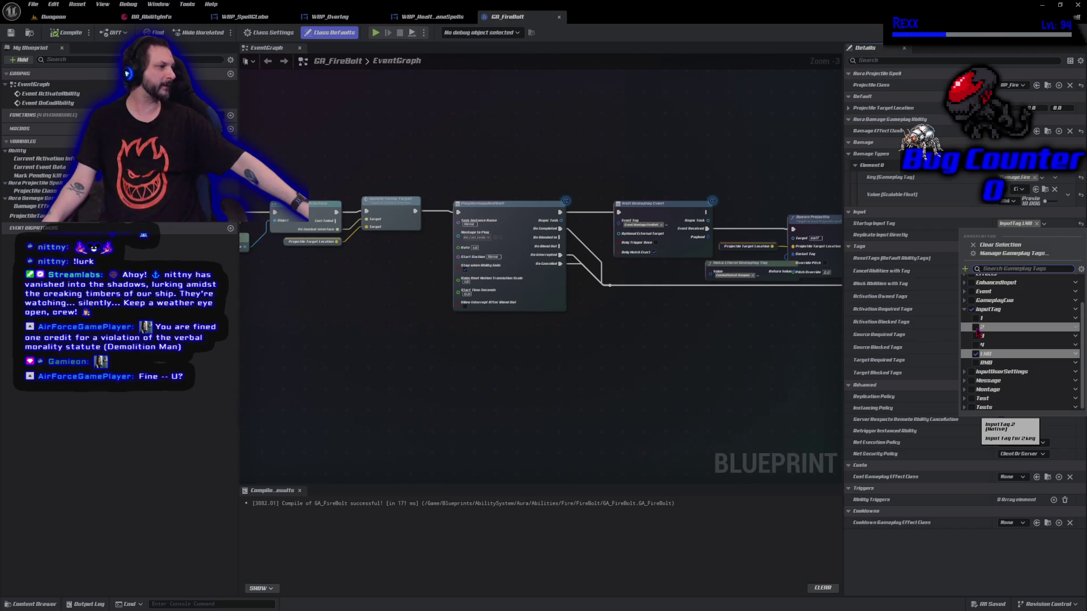
left_click(976, 327)
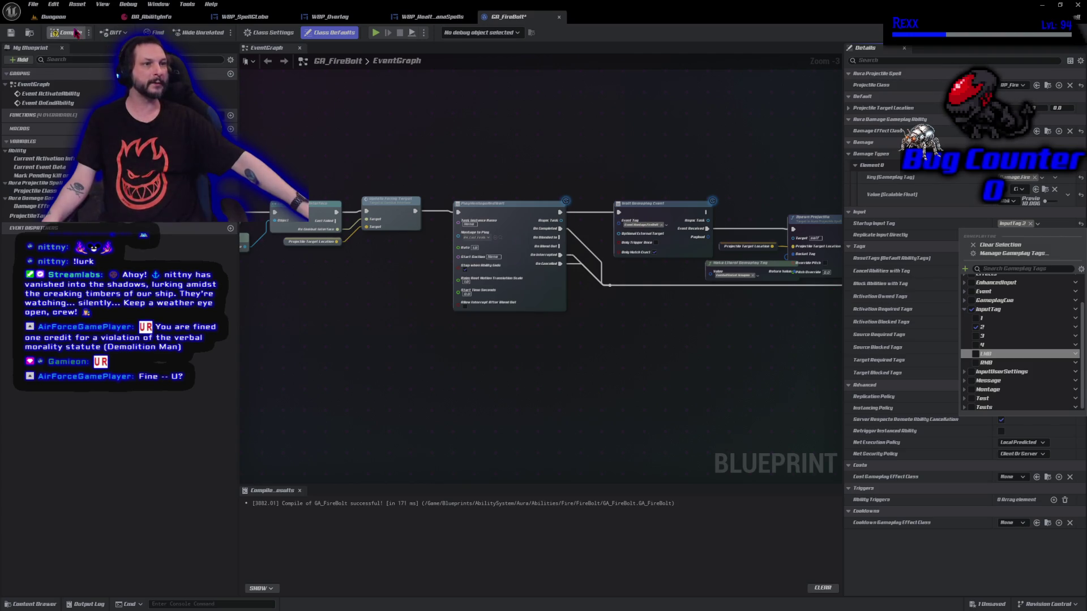
left_click(79, 32)
left_click(54, 17)
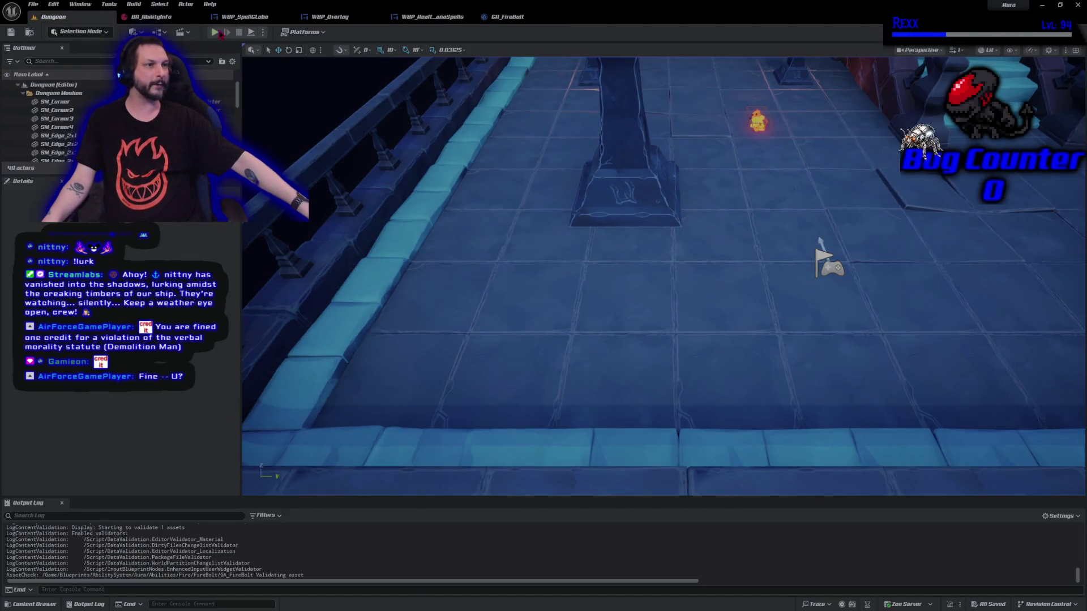
Play-test in the editor, casting several firebolts with key 2, then stop and return to GA_FireBolt
left_click(220, 32)
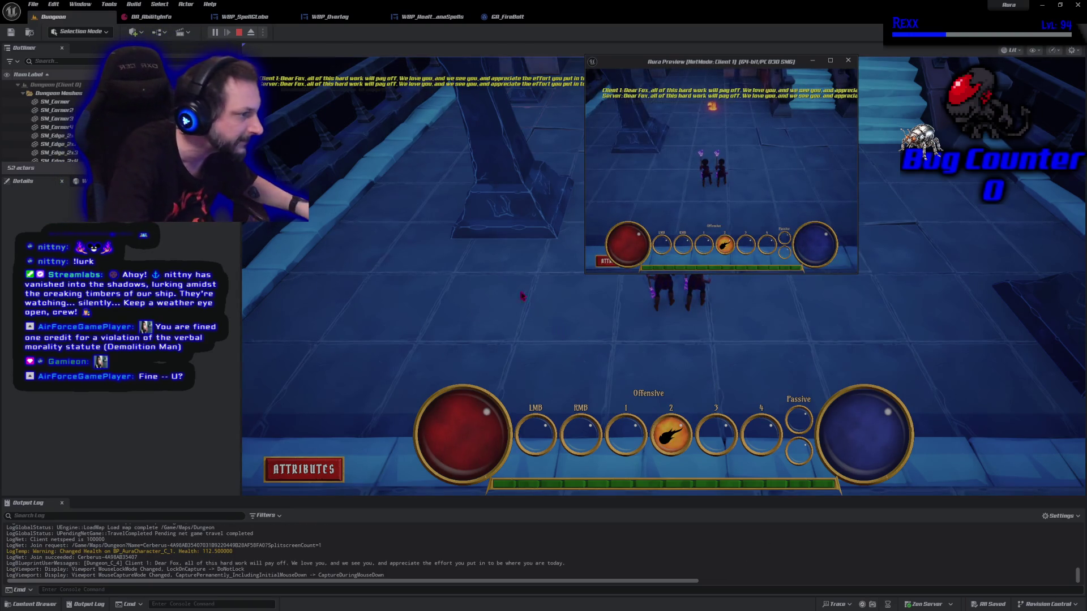
key("2")
key("2")
key("2")
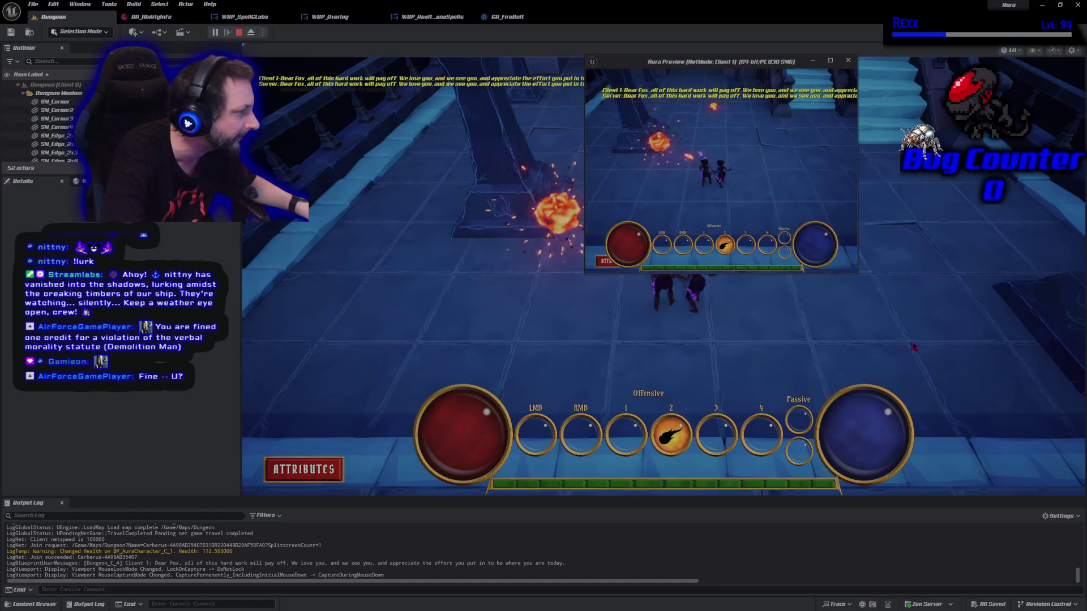
left_click(914, 344)
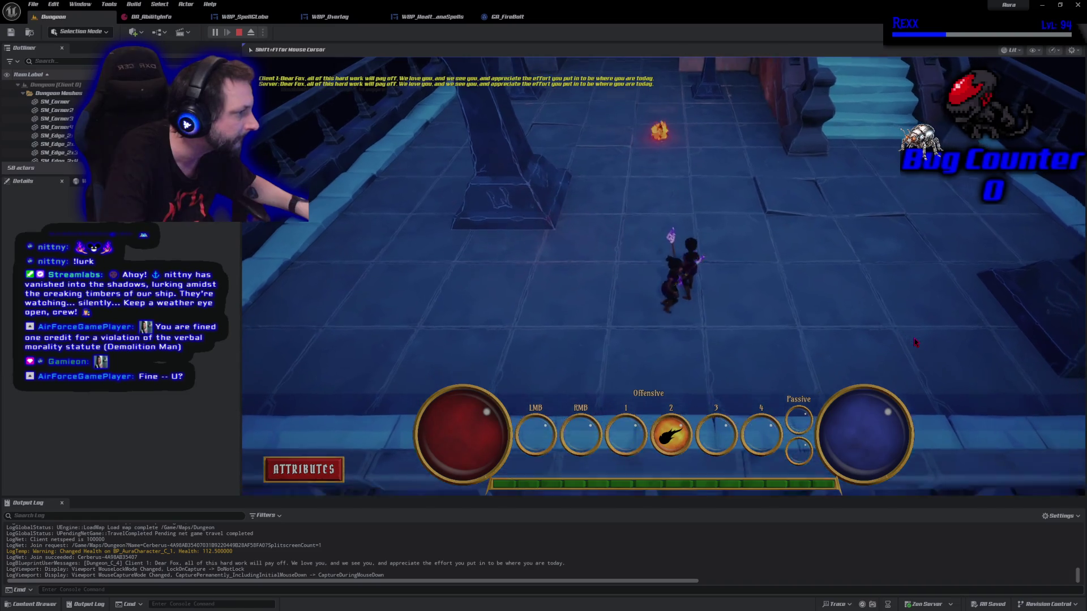
key("2")
key("2")
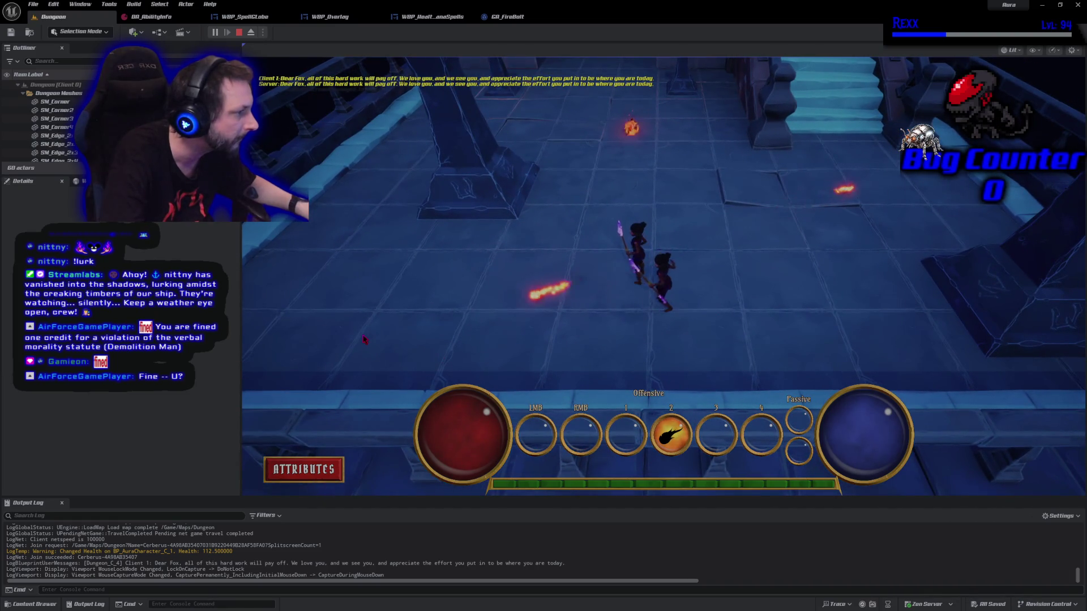
key("2")
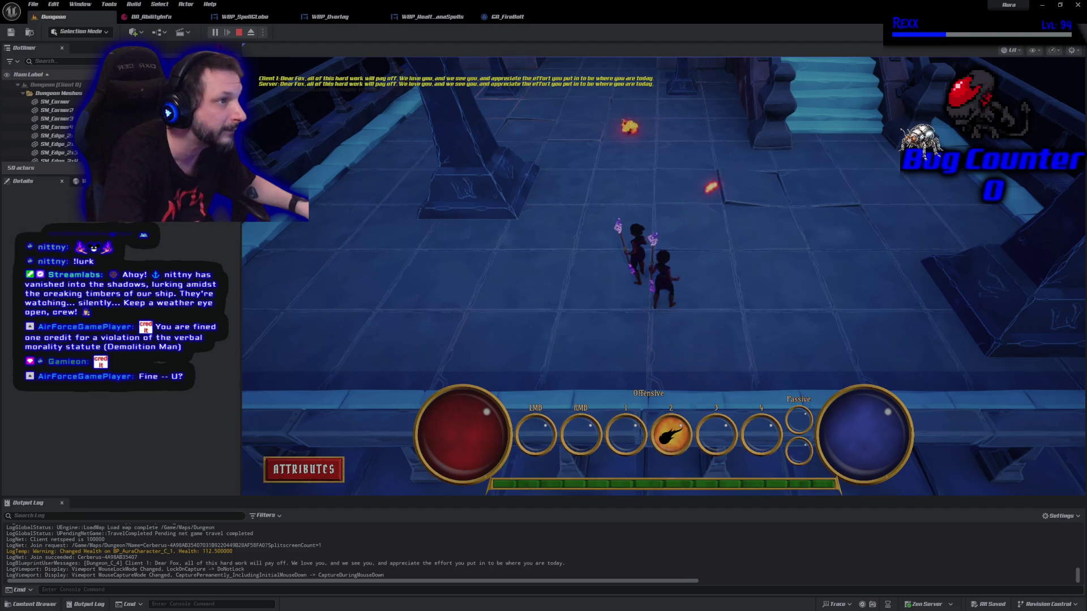
key("Escape")
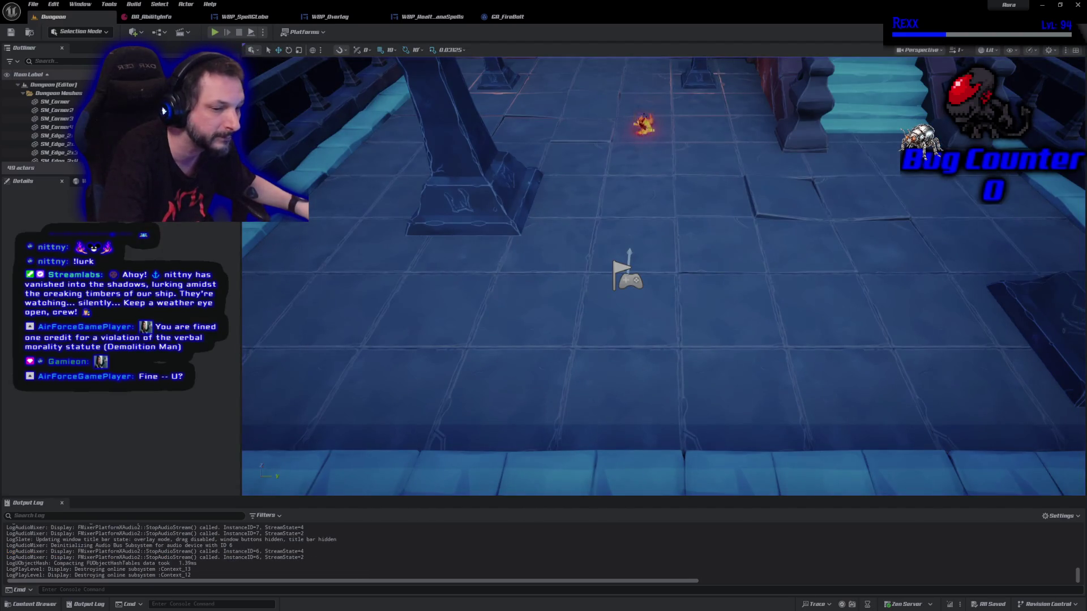
left_click(508, 17)
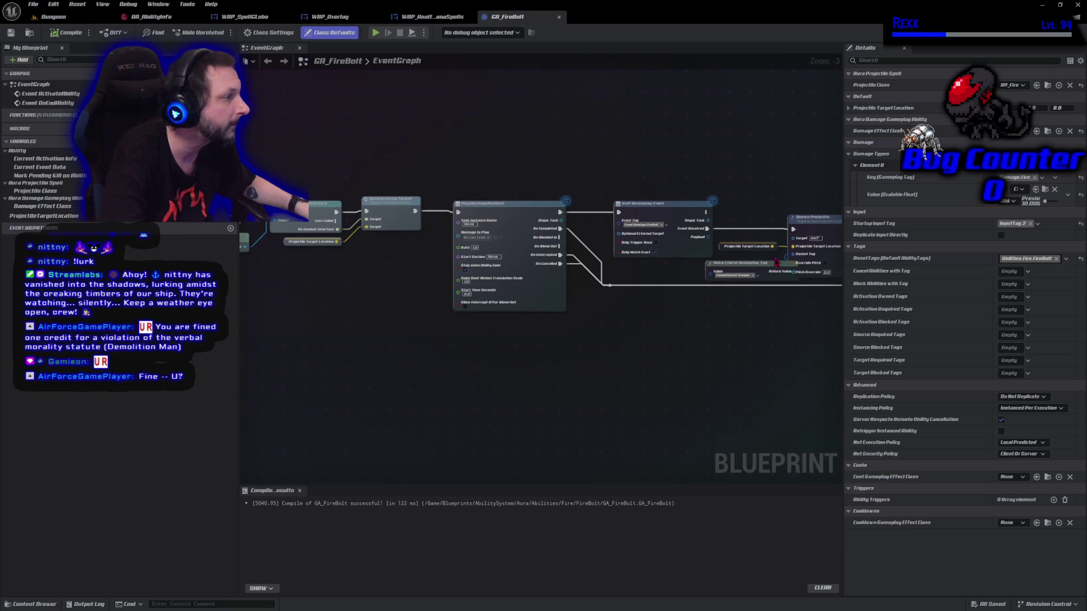
Set GA_FireBolt's Startup Input Tag back to InputTag.LMB, then save and compile
left_click(1037, 224)
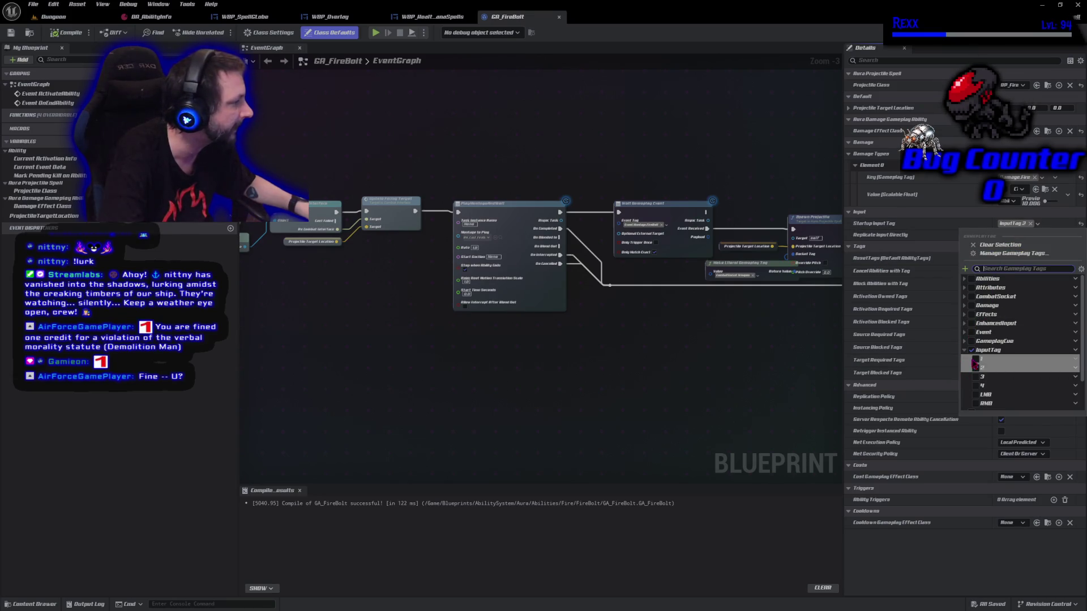
left_click(976, 394)
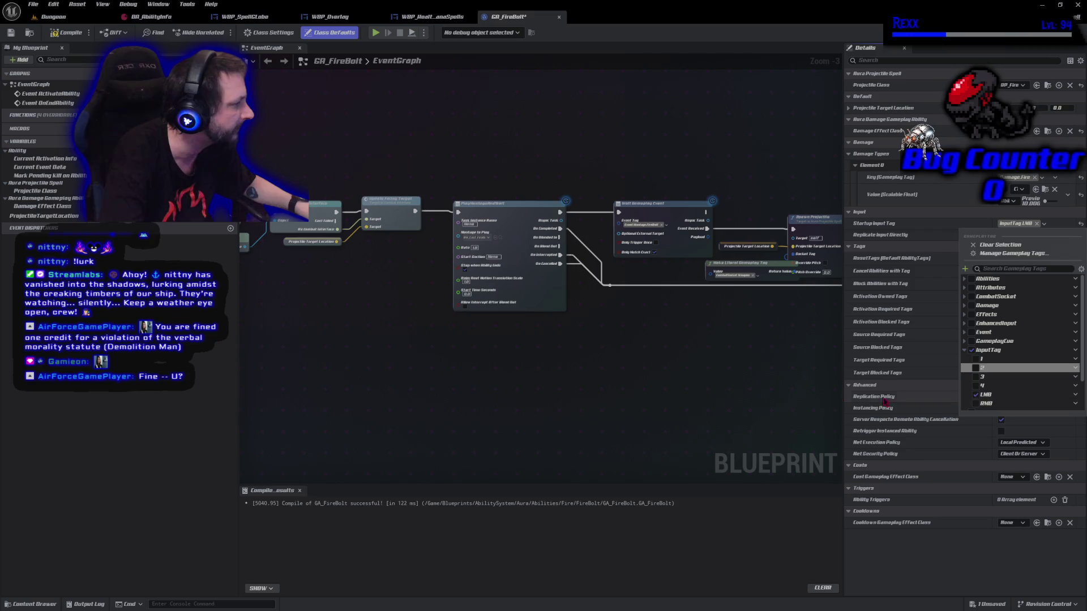
left_click(904, 402)
key("ctrl+s")
left_click(54, 16)
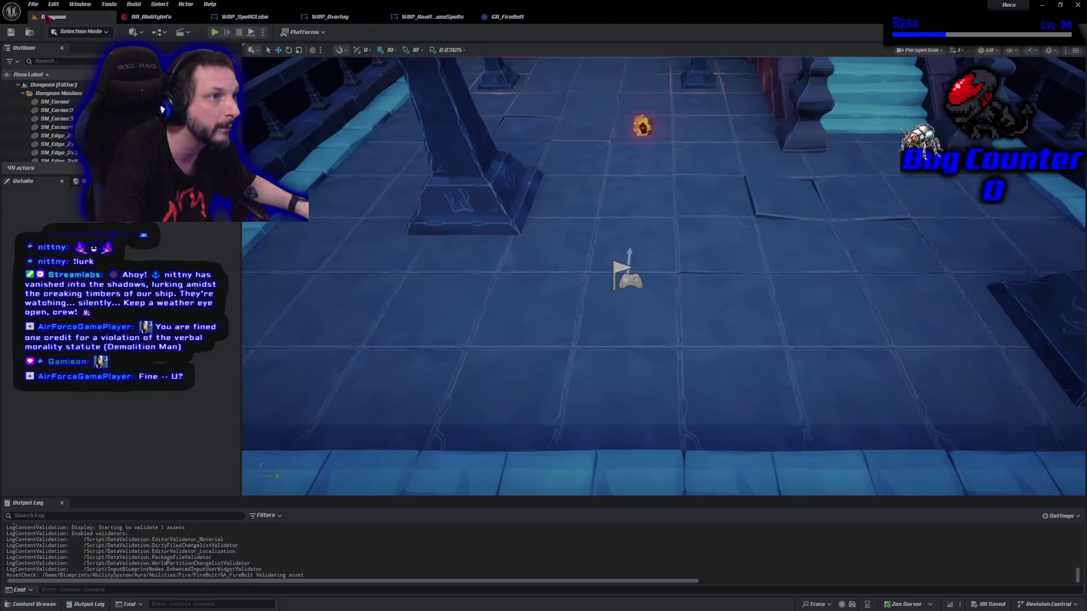
Play-test as a Standalone session, left-clicking to cast a firebolt, then stop
left_click(263, 33)
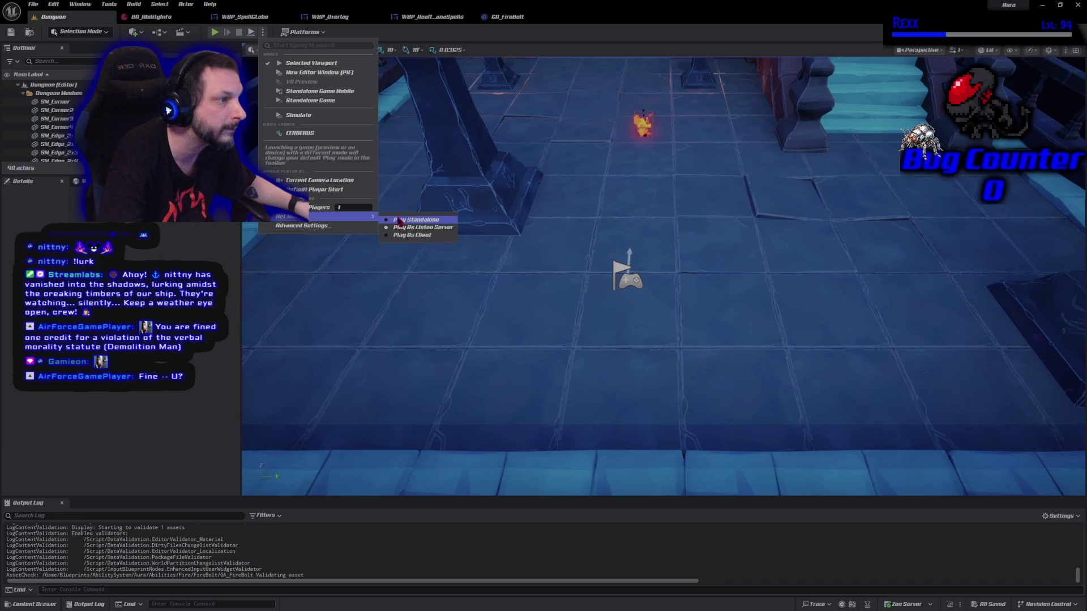
left_click(419, 221)
left_click(216, 32)
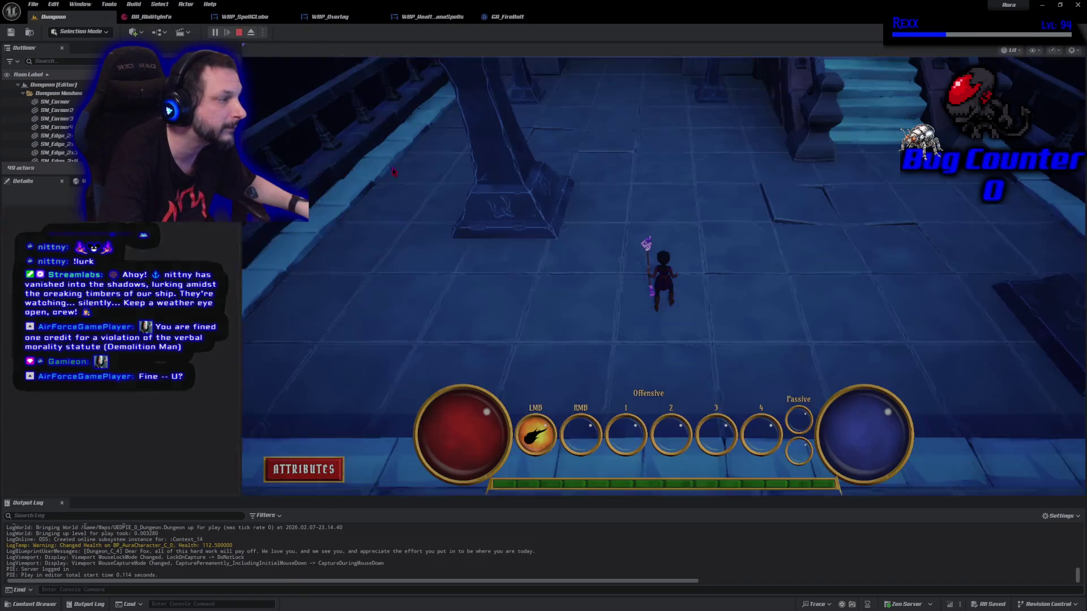
left_click(719, 206)
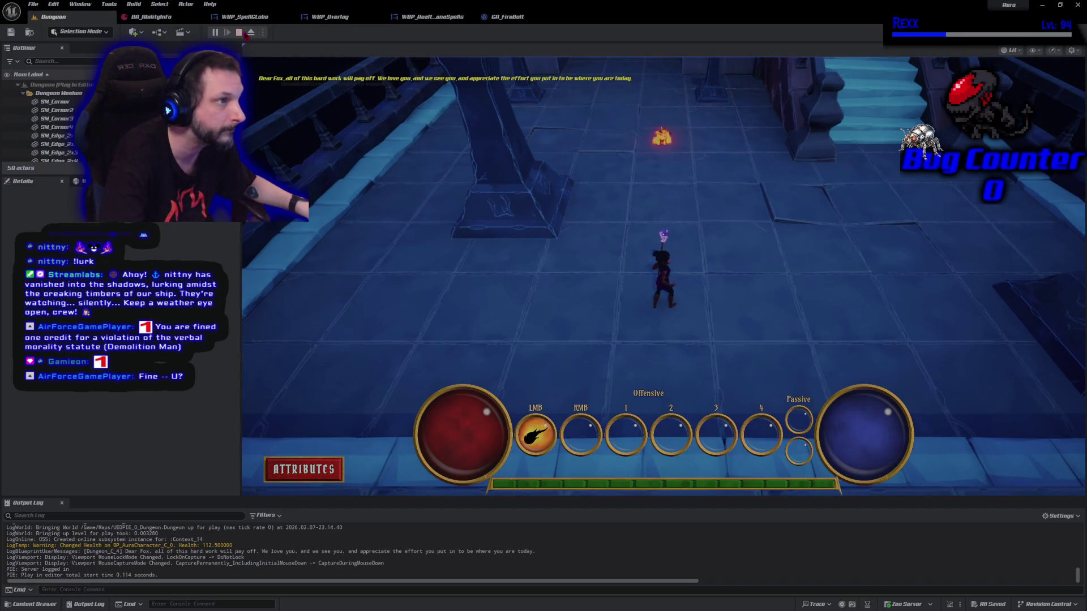
left_click(239, 32)
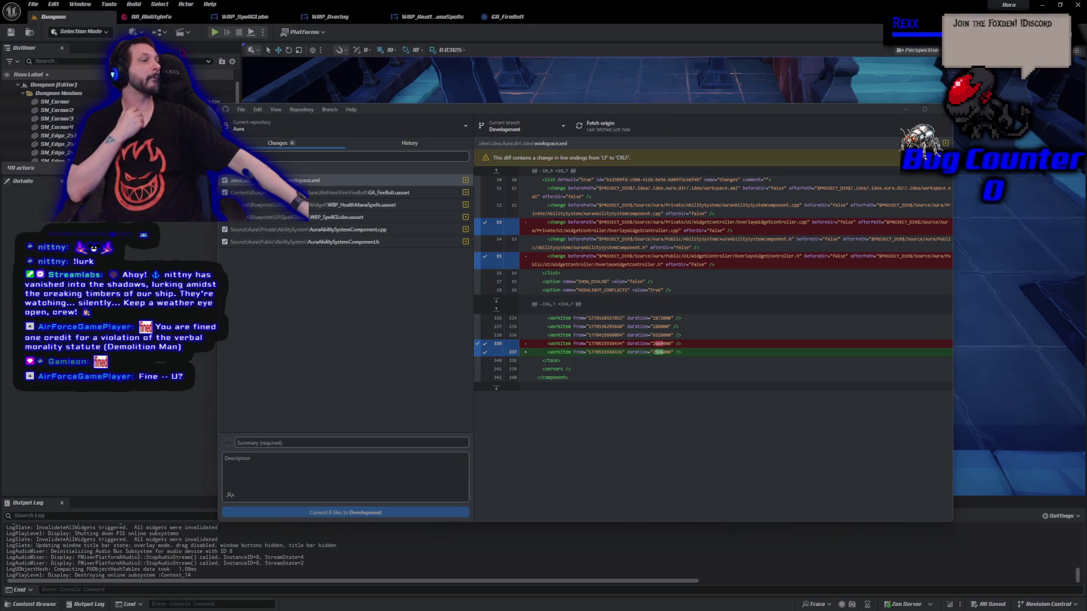
Commit six files to Development as 'Binding Widget Events to the Ability Info Delegate' and push to origin
left_click(251, 442)
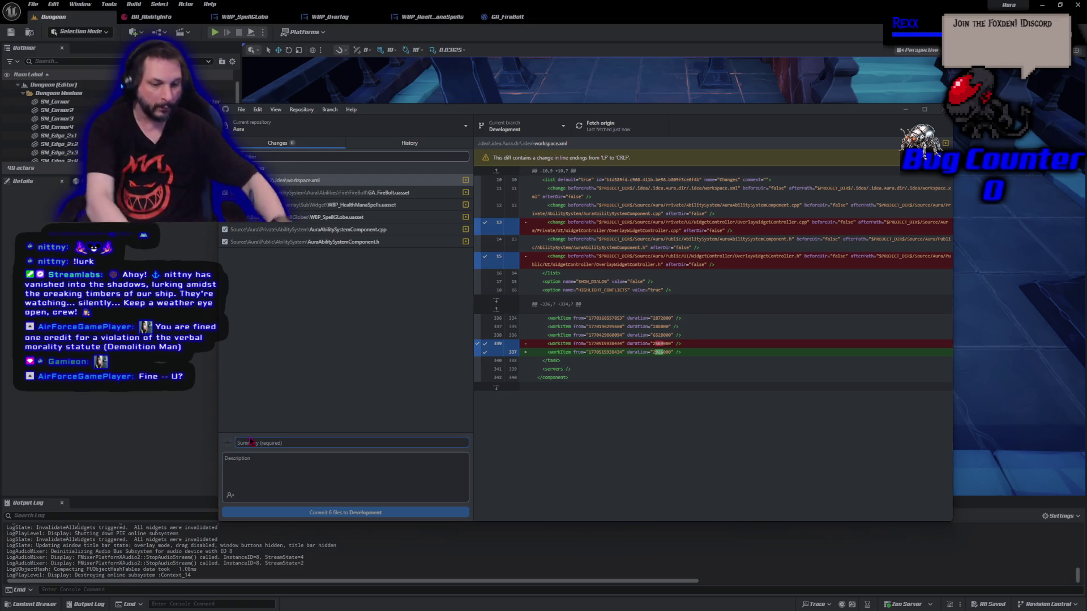
type("Binding Widget Events to the Ability Info Delegate")
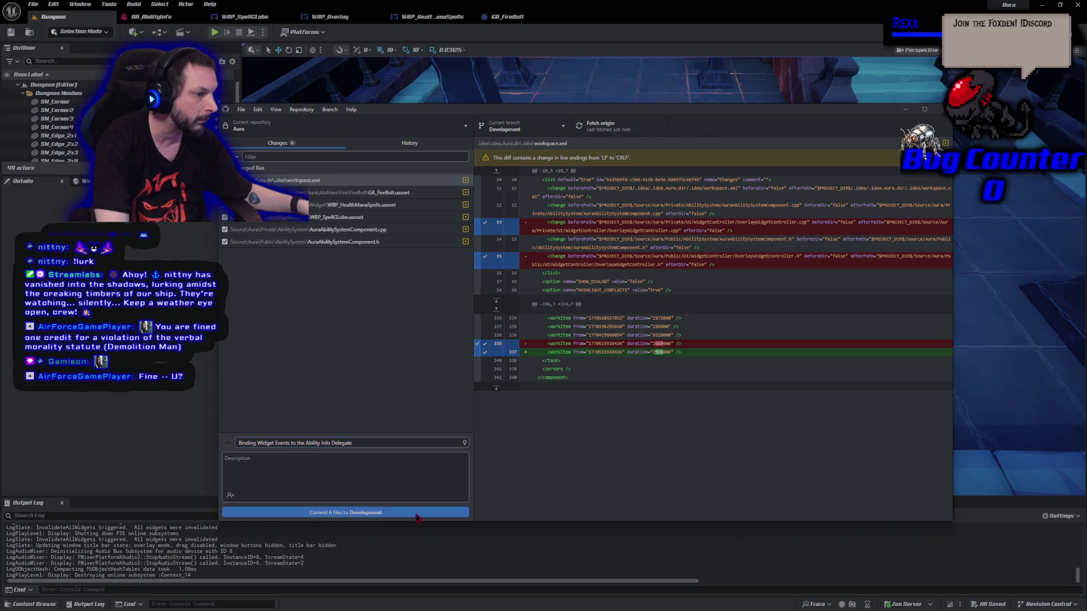
left_click(417, 513)
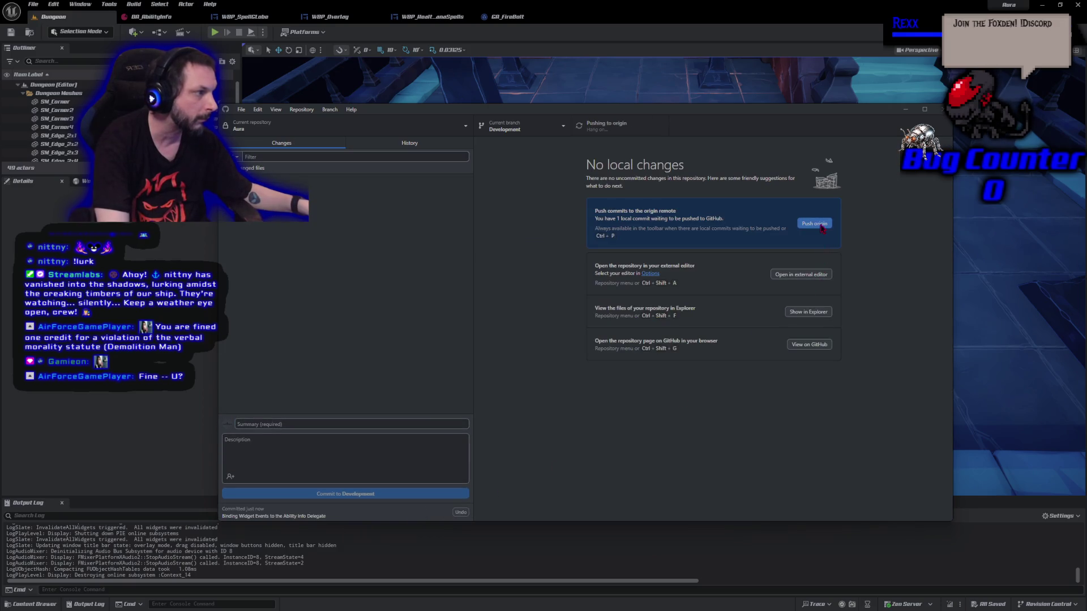
left_click(821, 226)
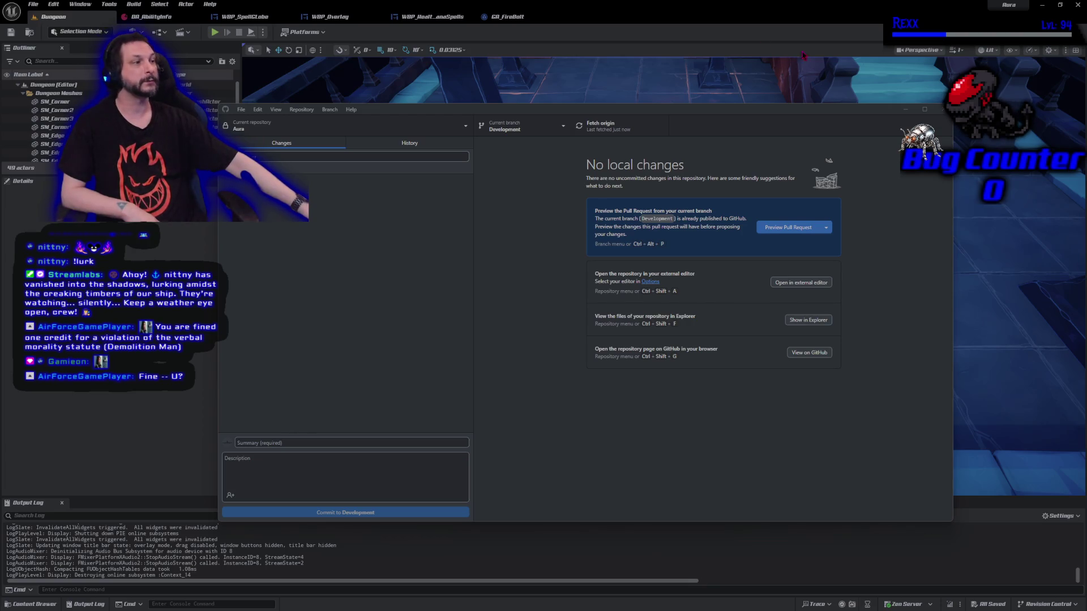
key("alt+Tab")
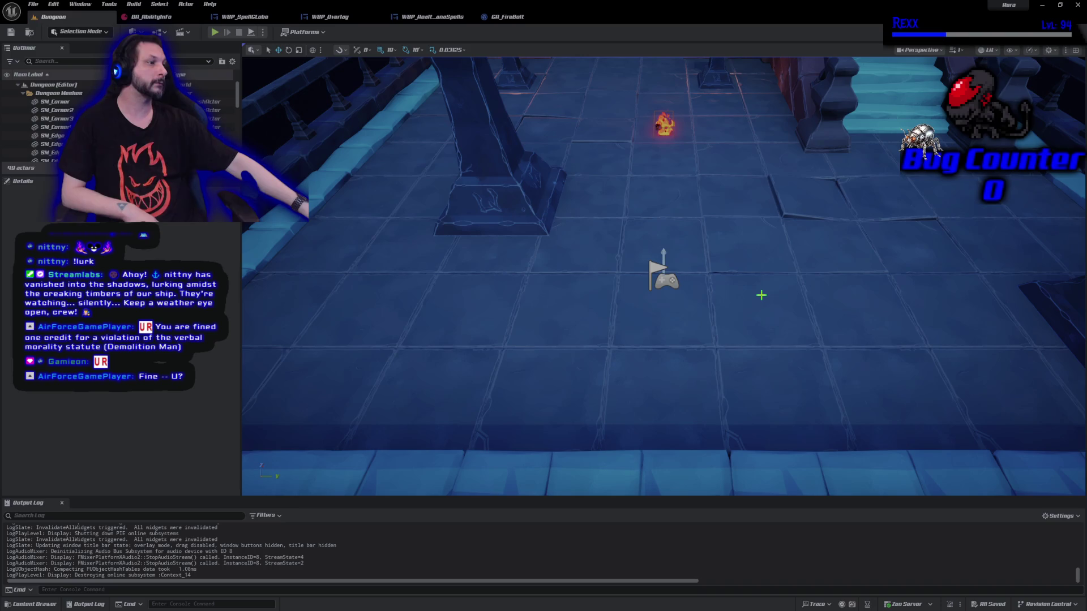
scroll(738, 300, "down", 10)
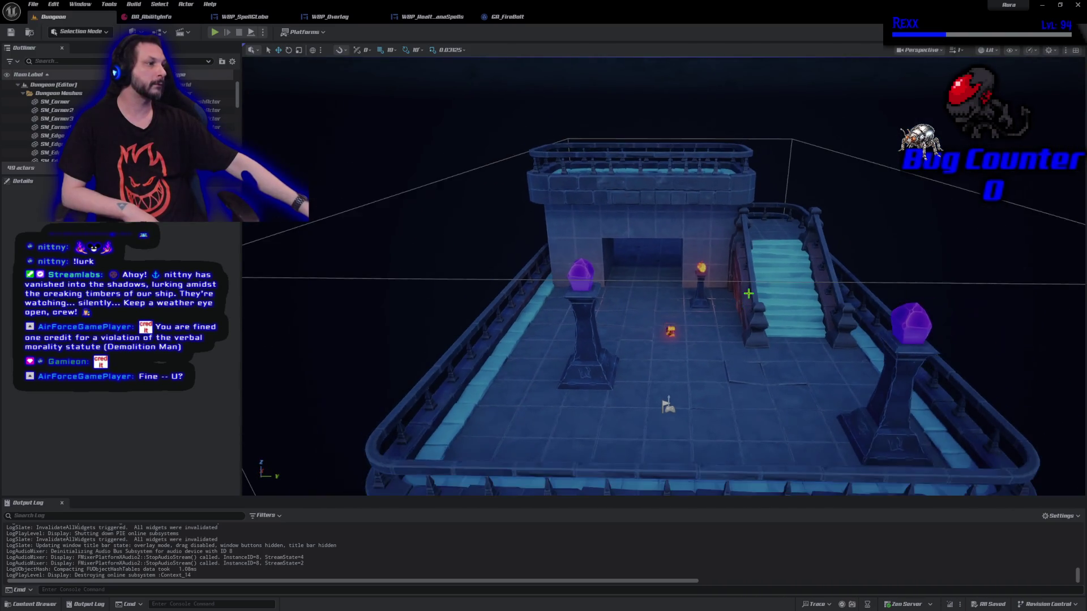
scroll(739, 301, "down", 5)
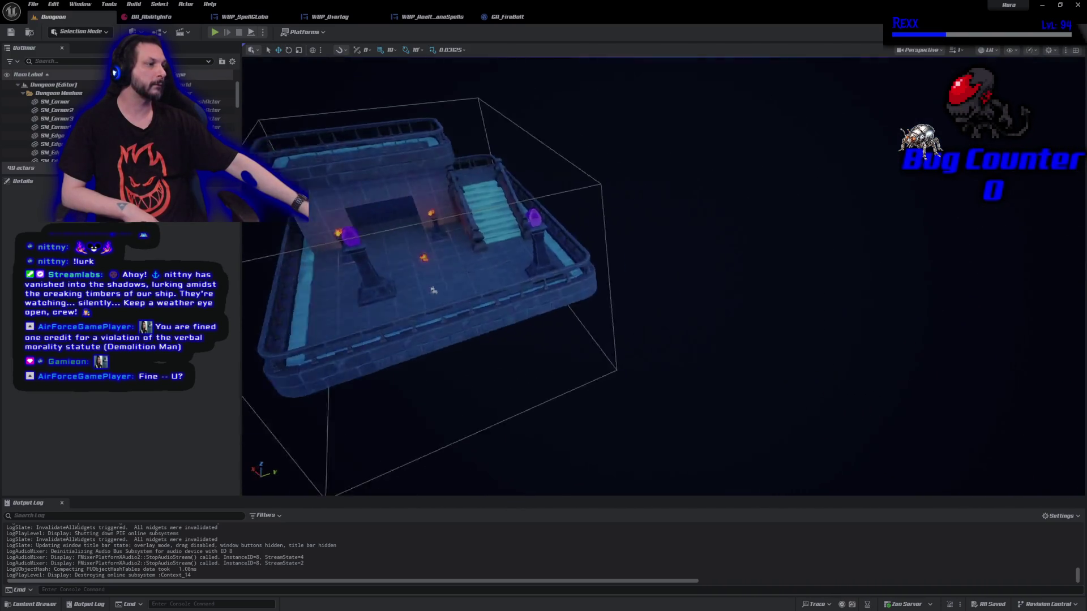
scroll(702, 365, "up", 8)
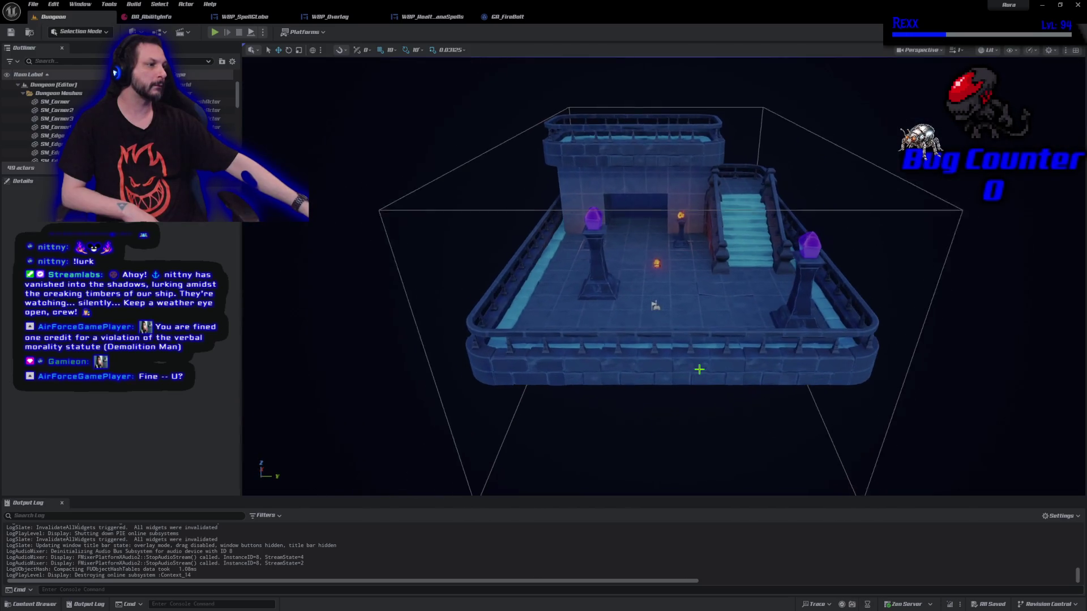
scroll(698, 370, "up", 3)
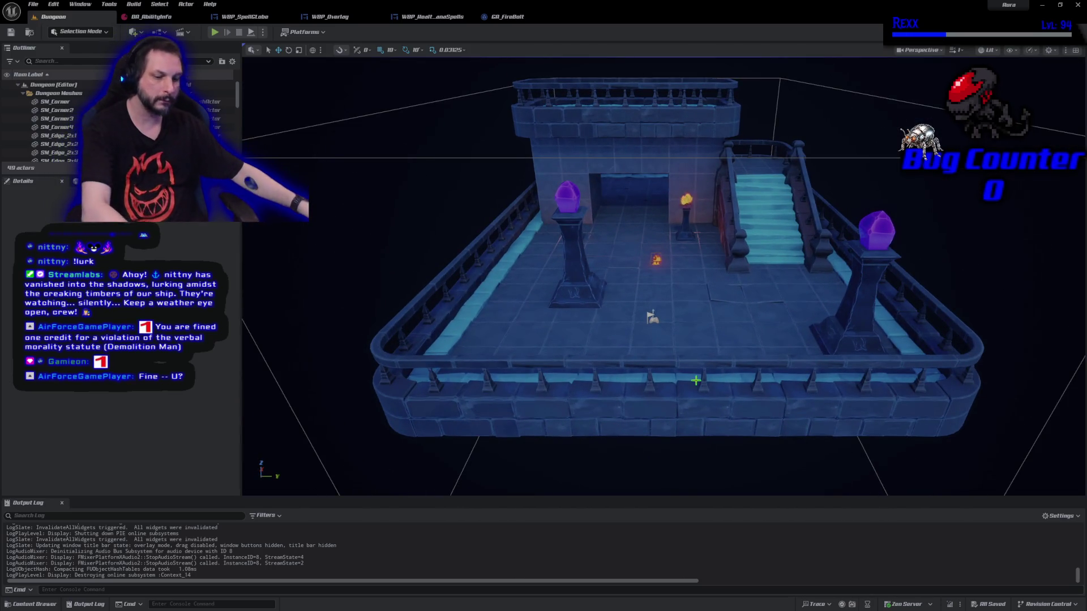
scroll(699, 381, "down", 5)
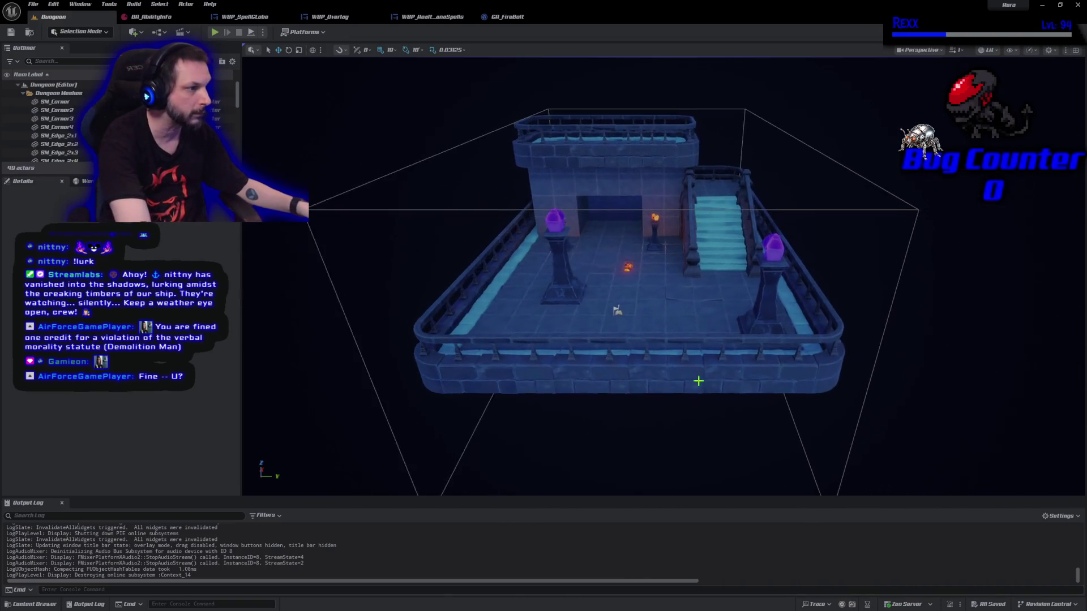
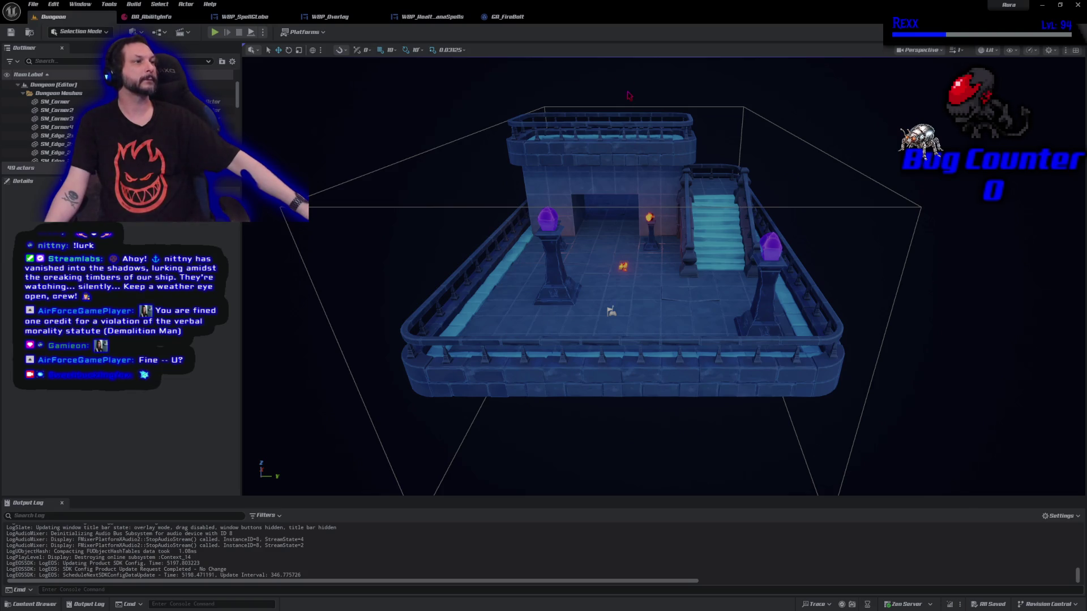
Switch to the GA_FireBolt blueprint tab to show its Event Graph
left_click(507, 16)
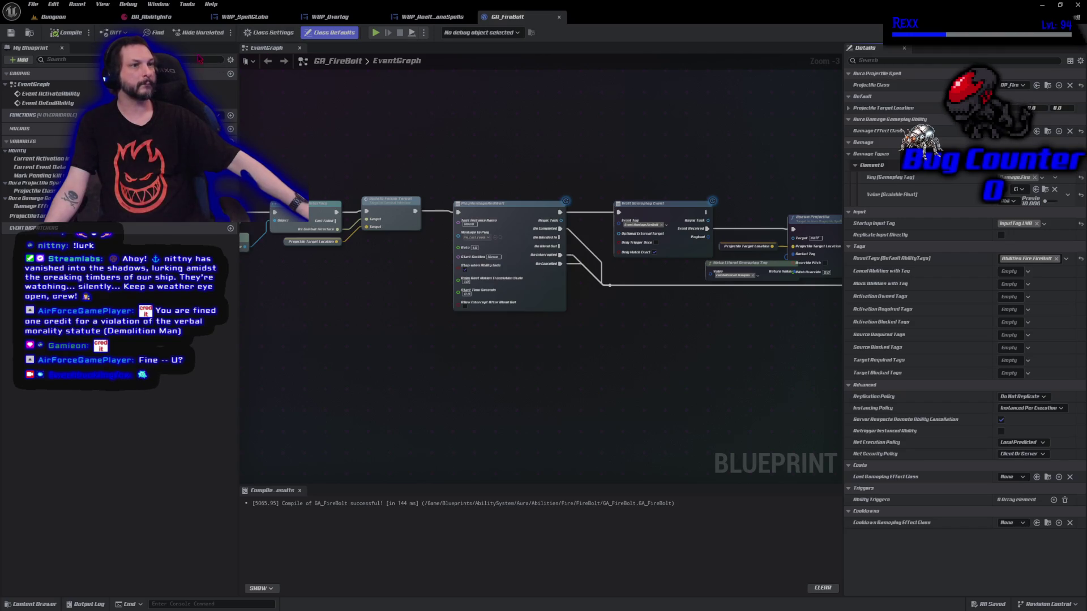
Open the Content Drawer with Ctrl+Space, close it, then reopen it to show the FireBolt folder
key("ctrl+space")
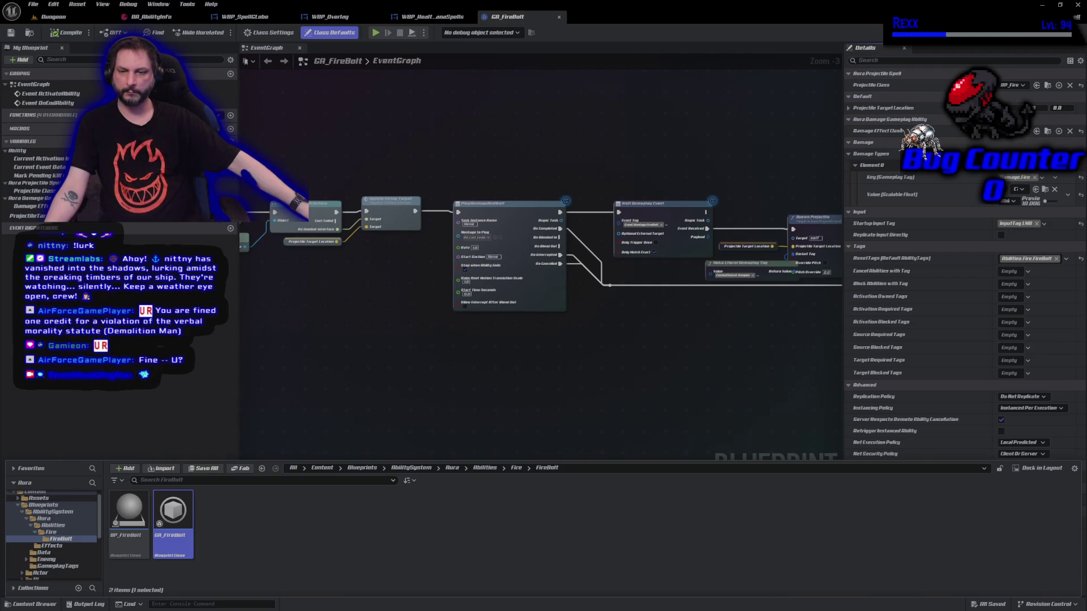
left_click(373, 383)
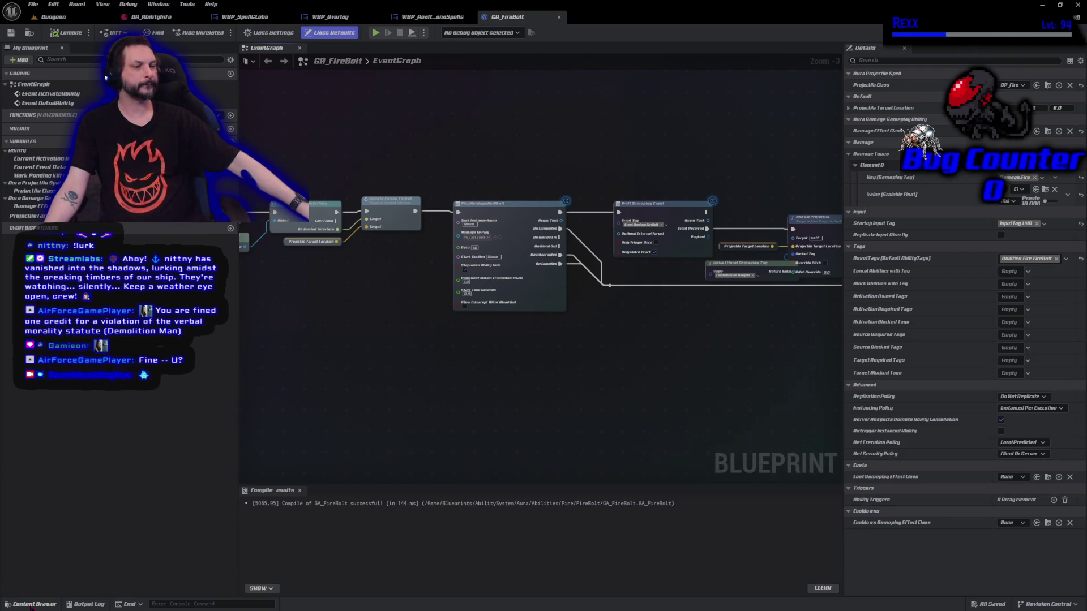
left_click(32, 605)
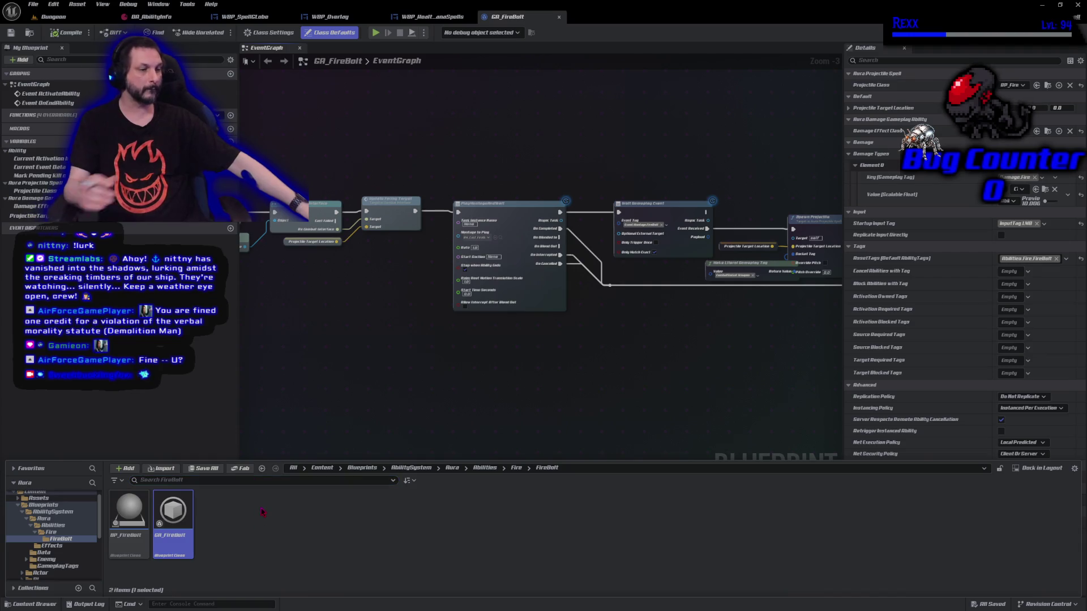
Create a GameplayEffect-based Blueprint Class in the FireBolt folder named GE_Cost_FireBolt
right_click(262, 510)
left_click(300, 258)
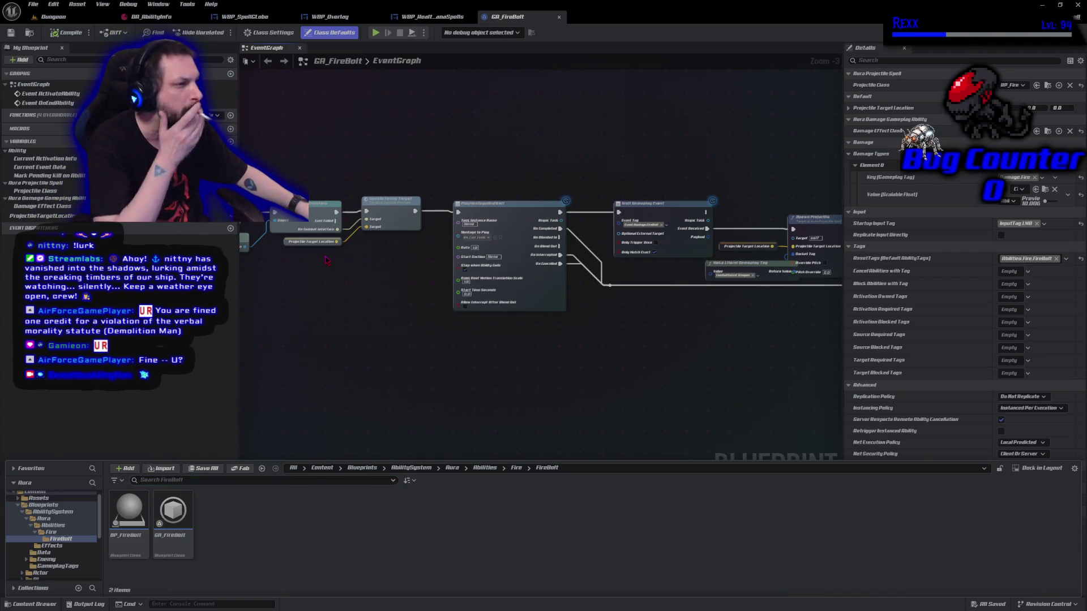
type("Game")
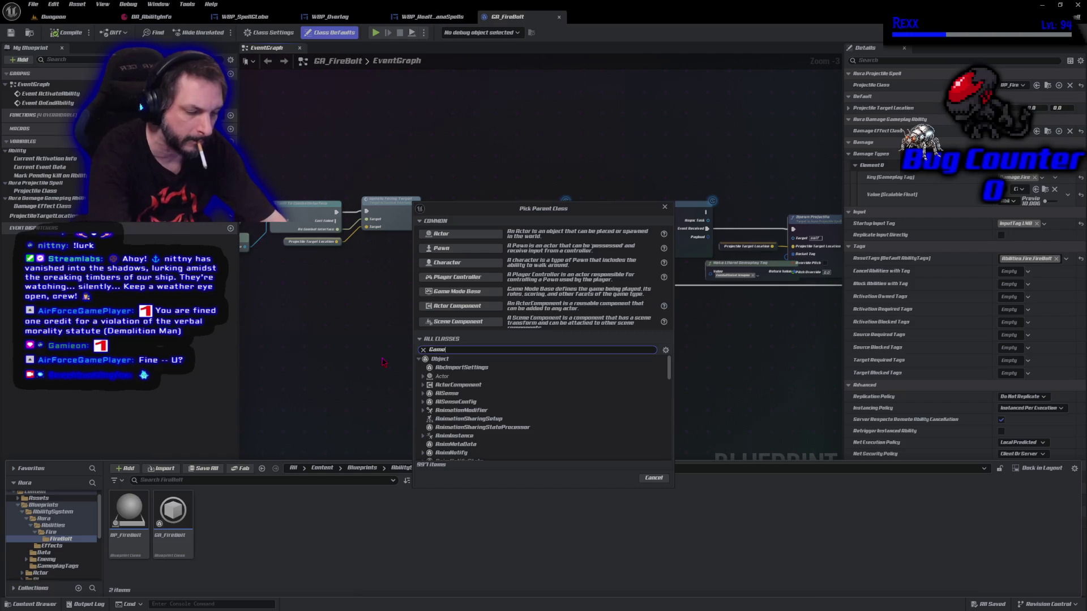
type("play Effect")
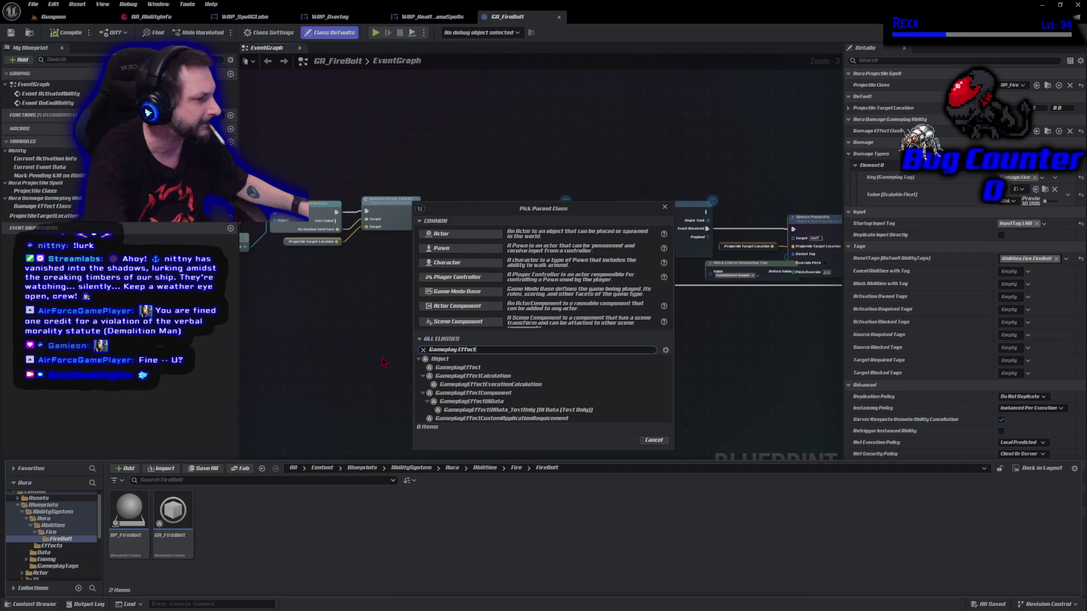
left_click(434, 369)
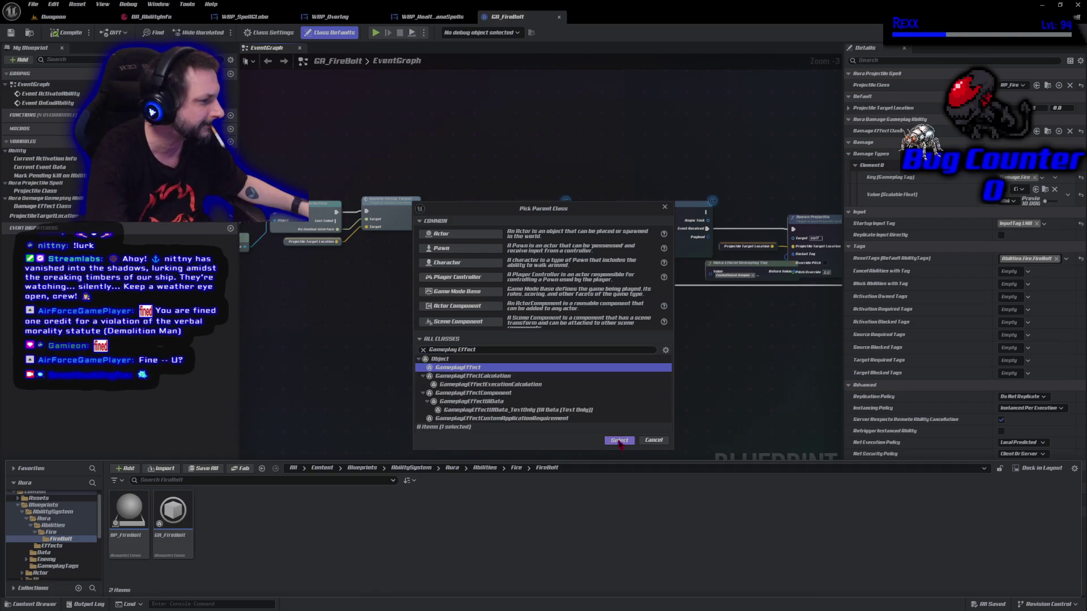
left_click(620, 440)
type("GE_")
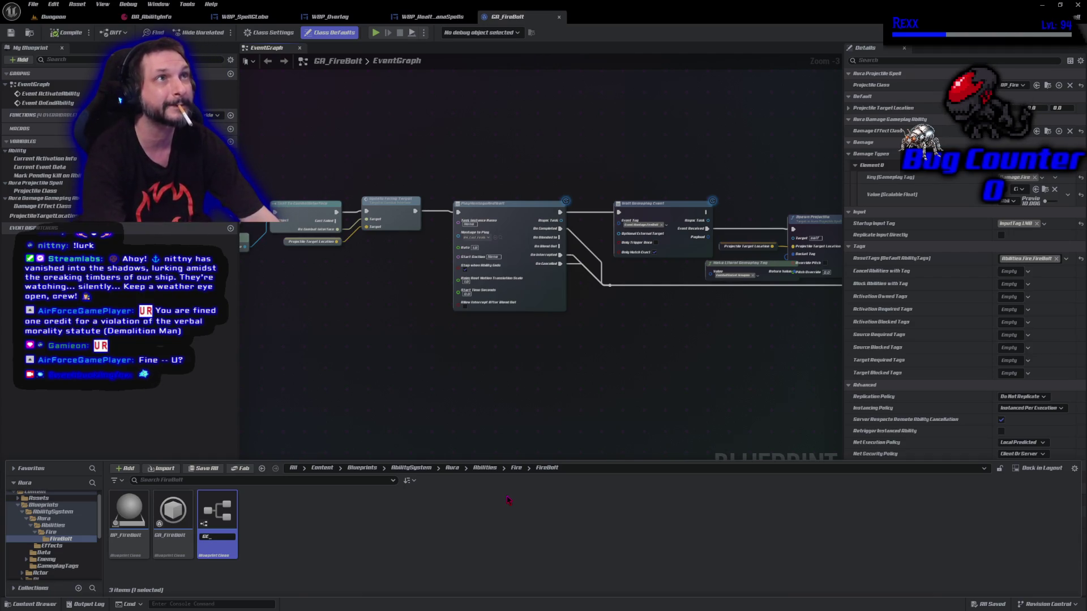
type("Cost_")
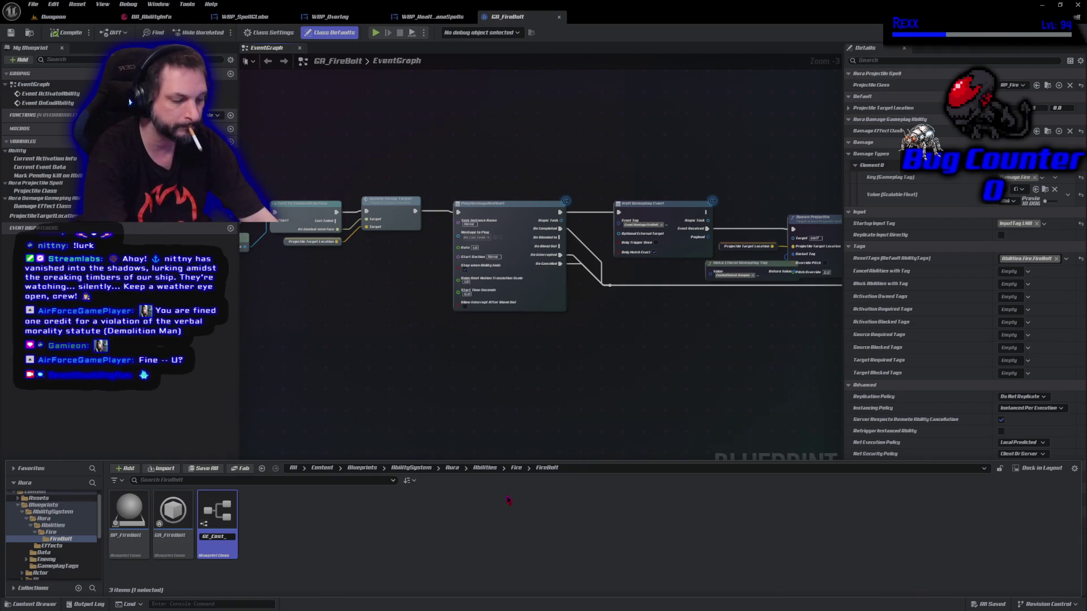
type("t_FireBolt")
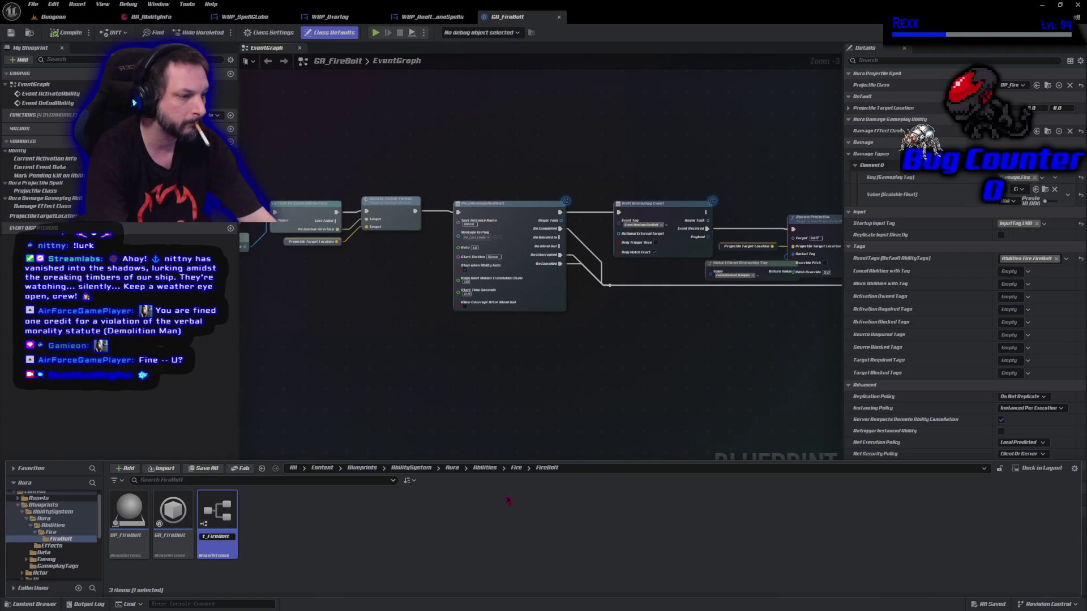
key("Return")
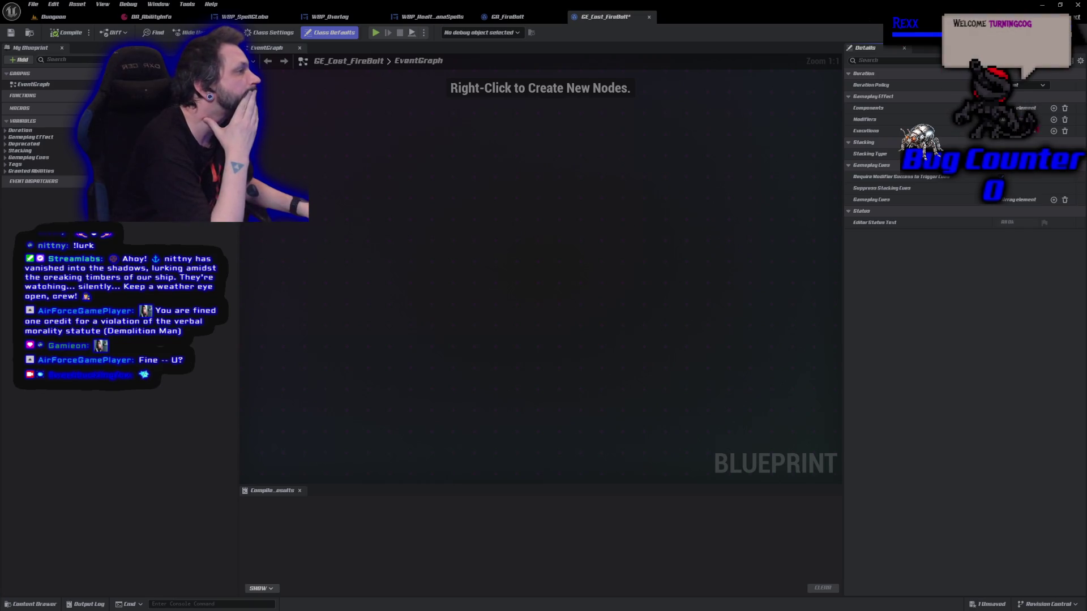
Add a modifier targeting AuraAttributeSet.Mana and expand its Modifier Magnitude settings
left_click(1054, 119)
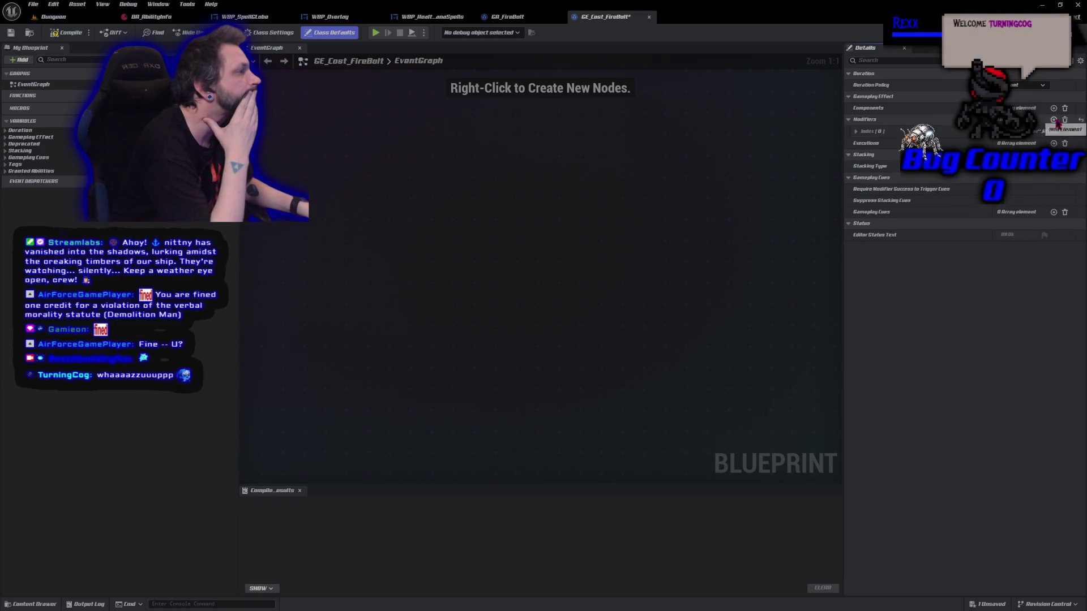
left_click(857, 132)
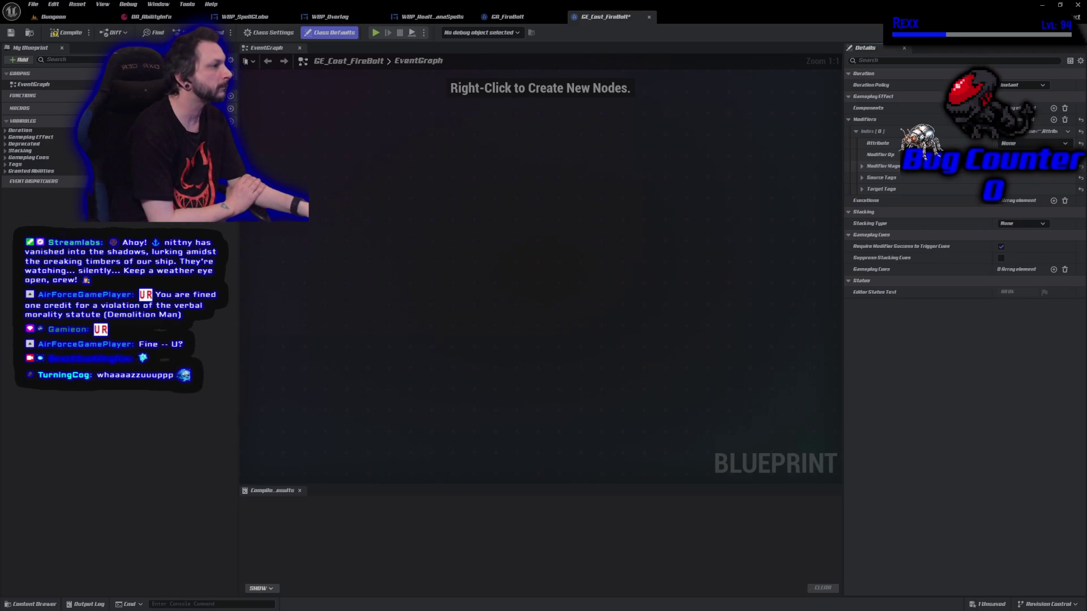
left_click(1016, 144)
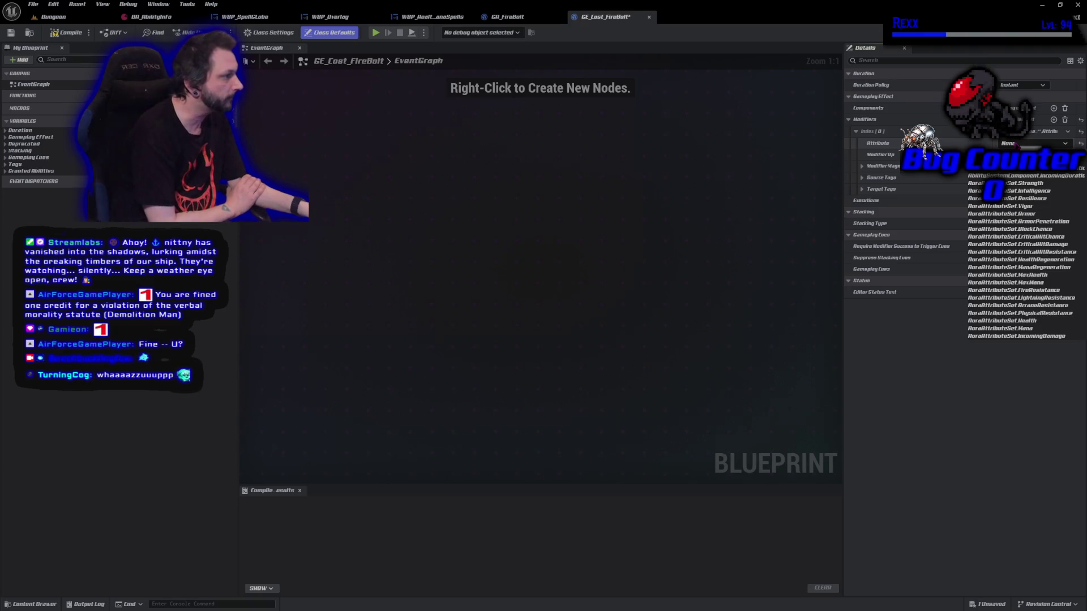
left_click(1024, 328)
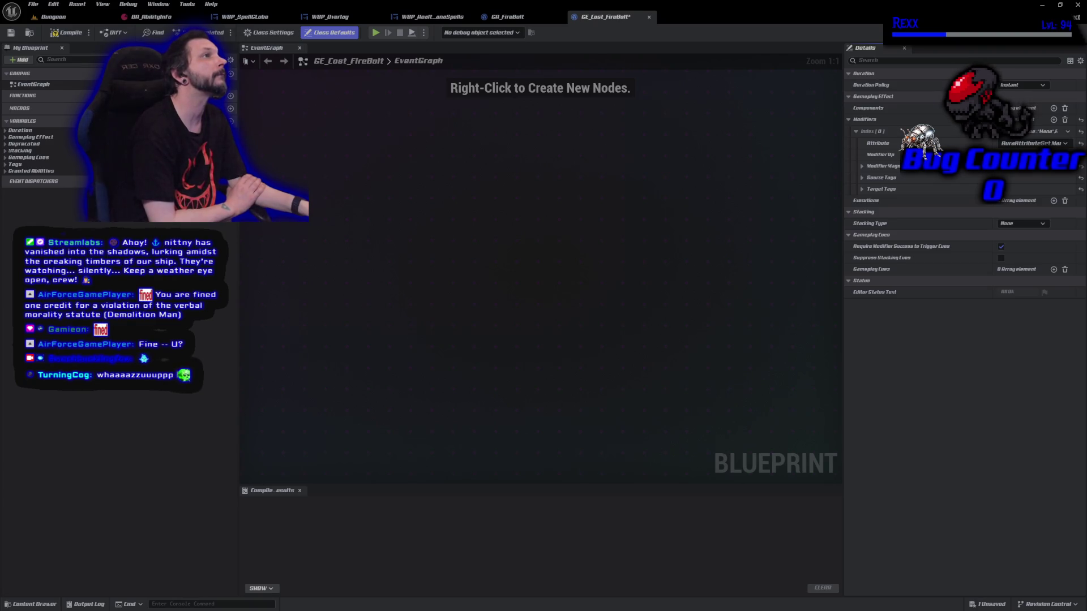
left_click(862, 167)
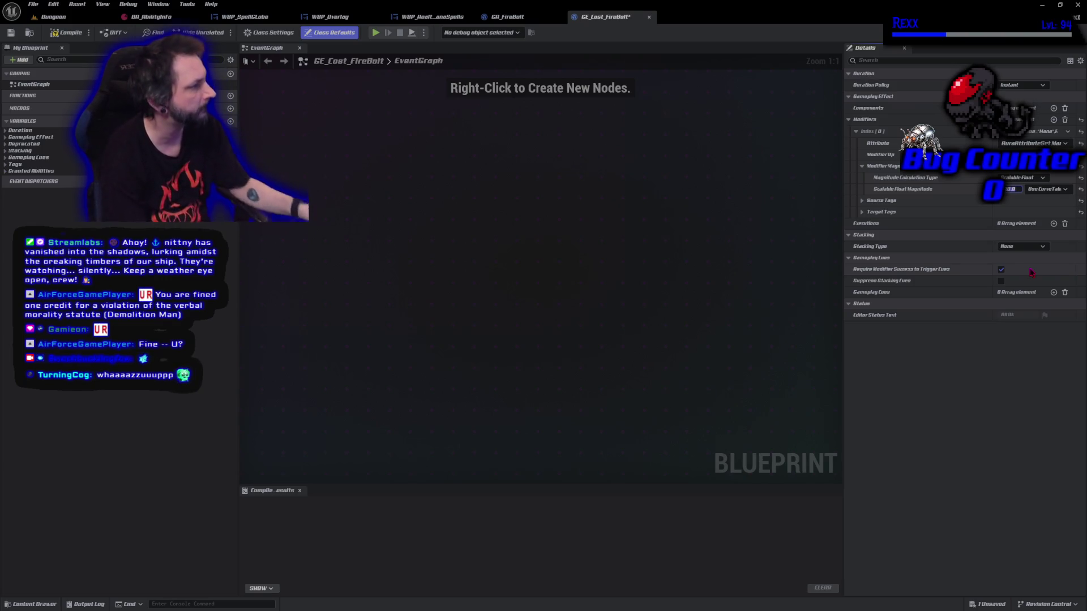
Compile GE_Cost_FireBolt and save all unsaved assets
left_click(64, 35)
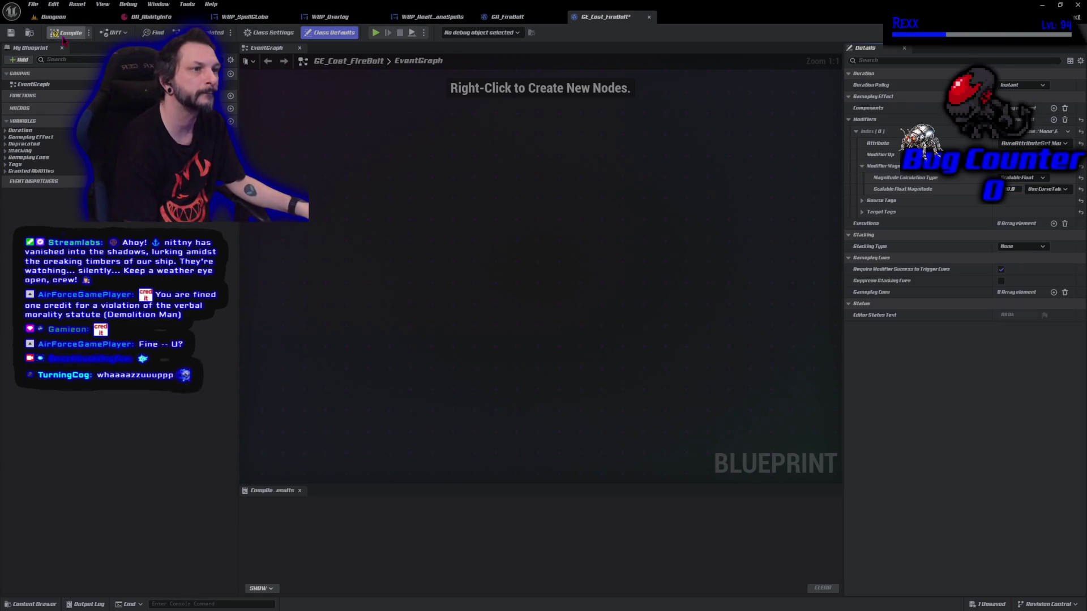
left_click(34, 5)
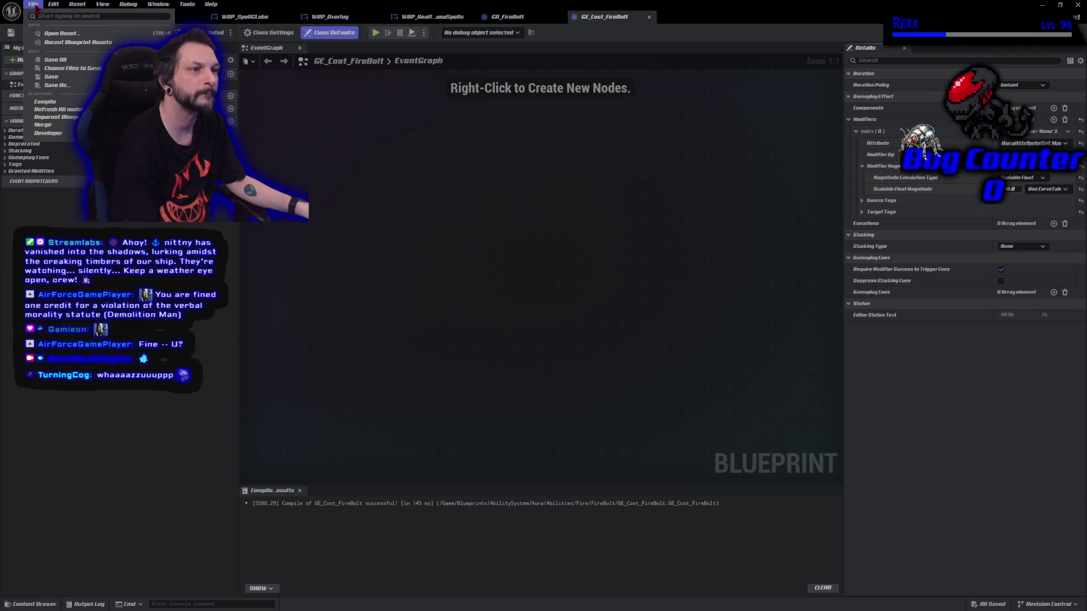
left_click(53, 59)
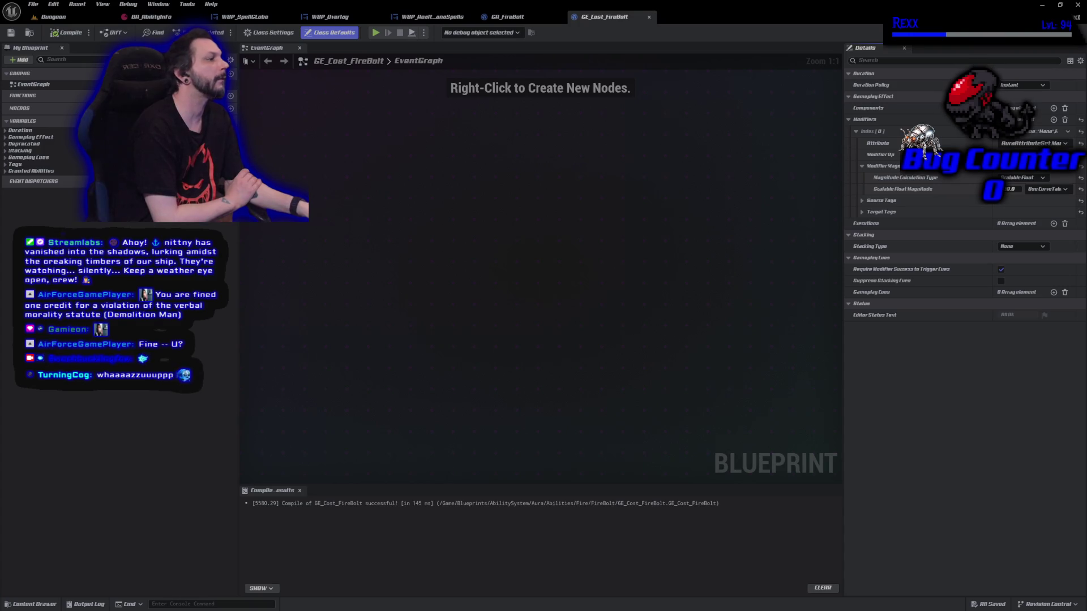
Set GA_FireBolt's Cost Gameplay Effect Class to GE_Cost_FireBolt, compile, save, and return to Dungeon
left_click(508, 16)
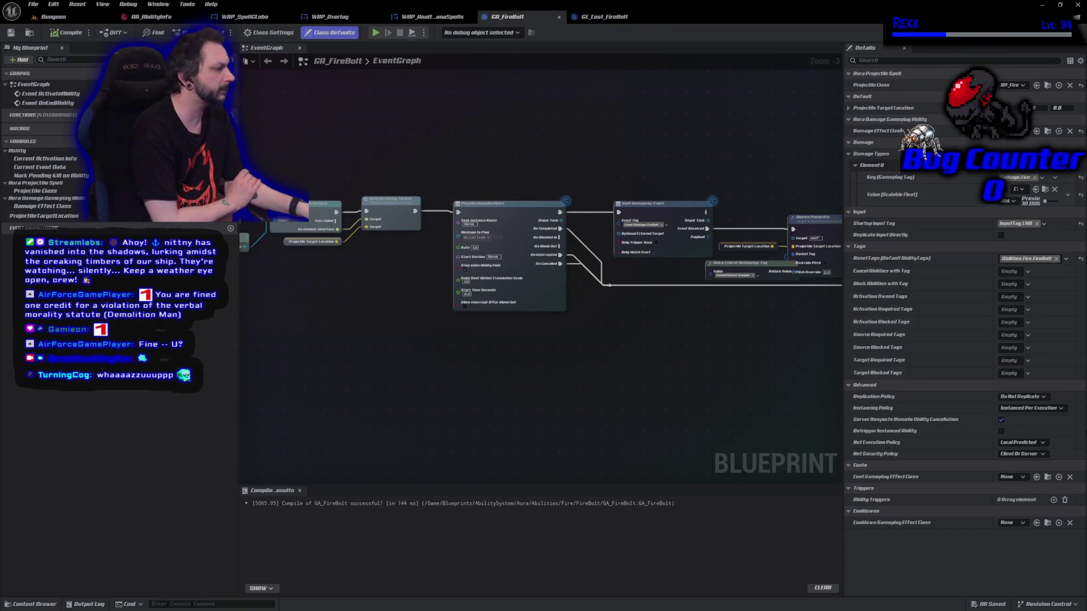
left_click(1005, 477)
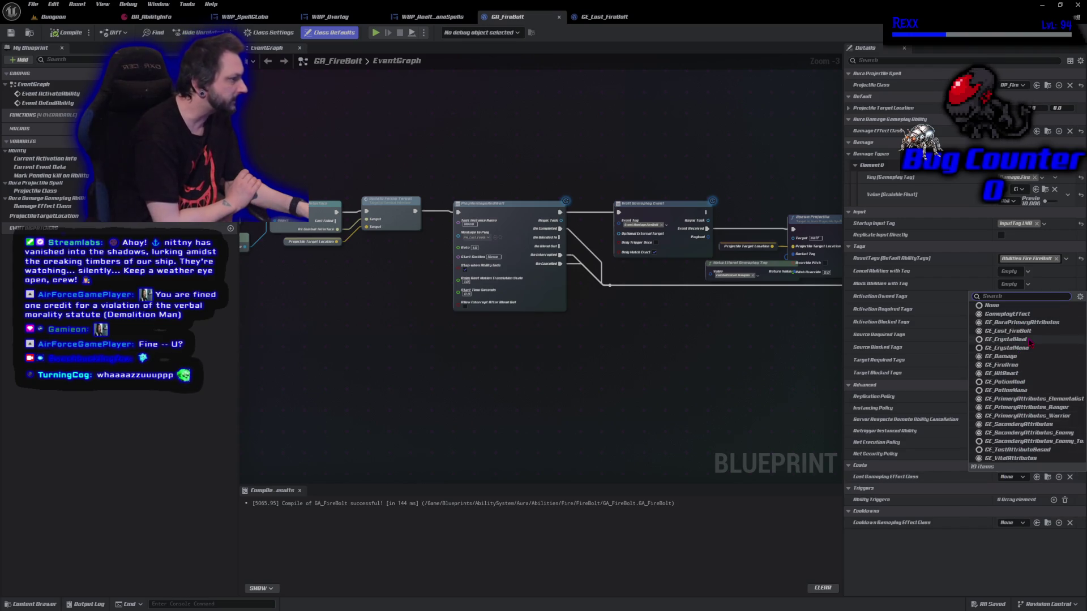
left_click(1011, 331)
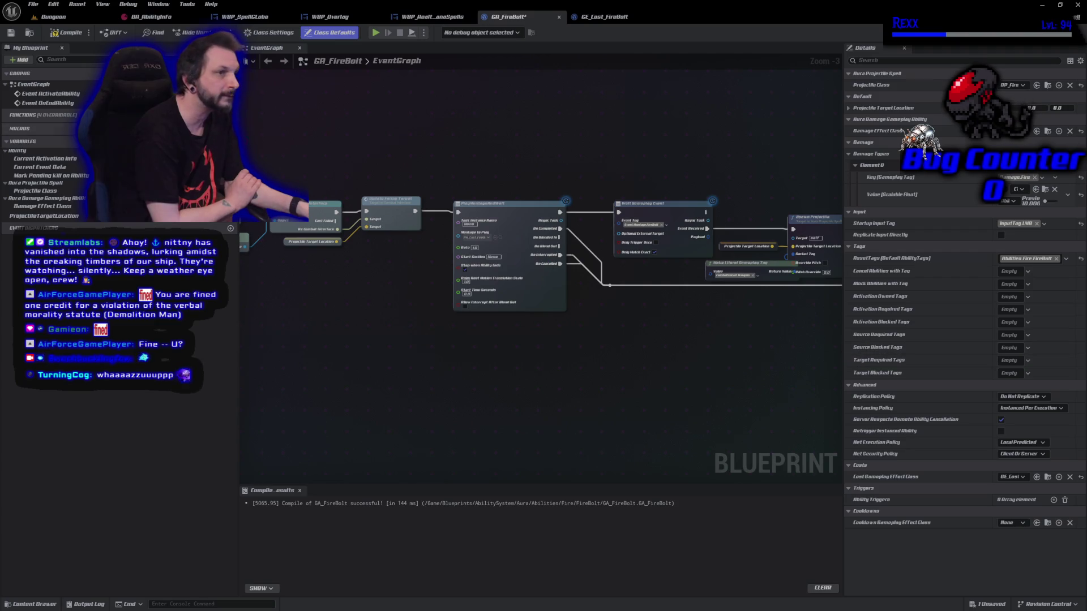
left_click(69, 32)
left_click(11, 32)
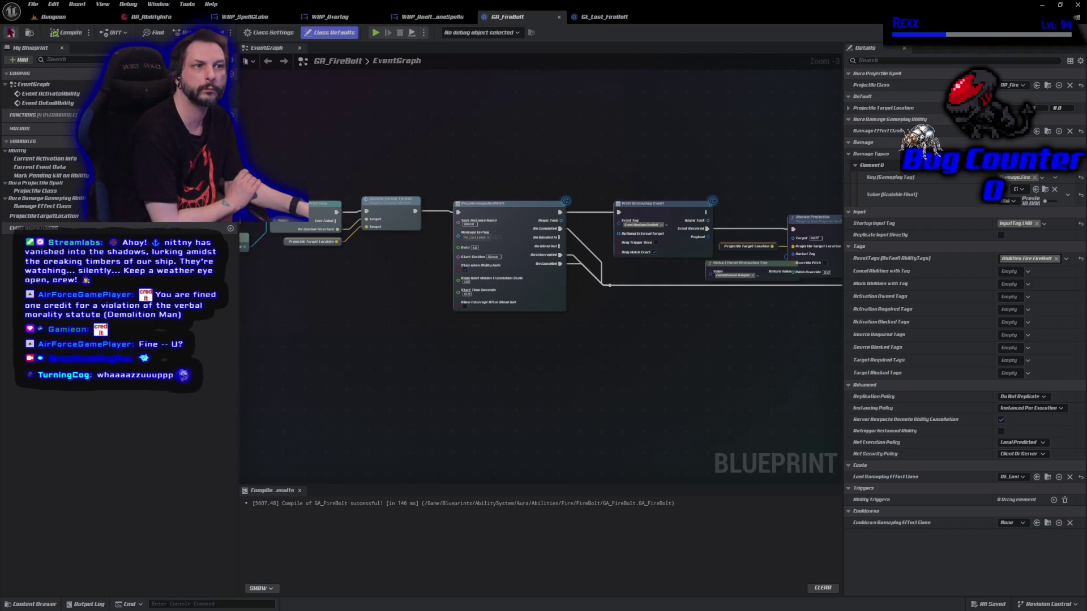
left_click(53, 16)
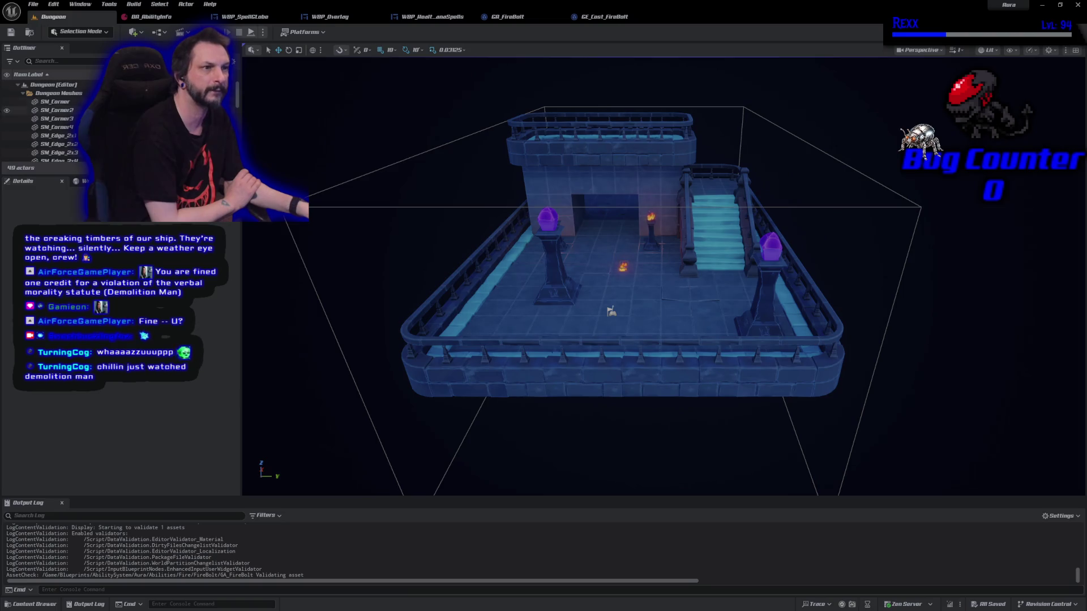
left_click(251, 33)
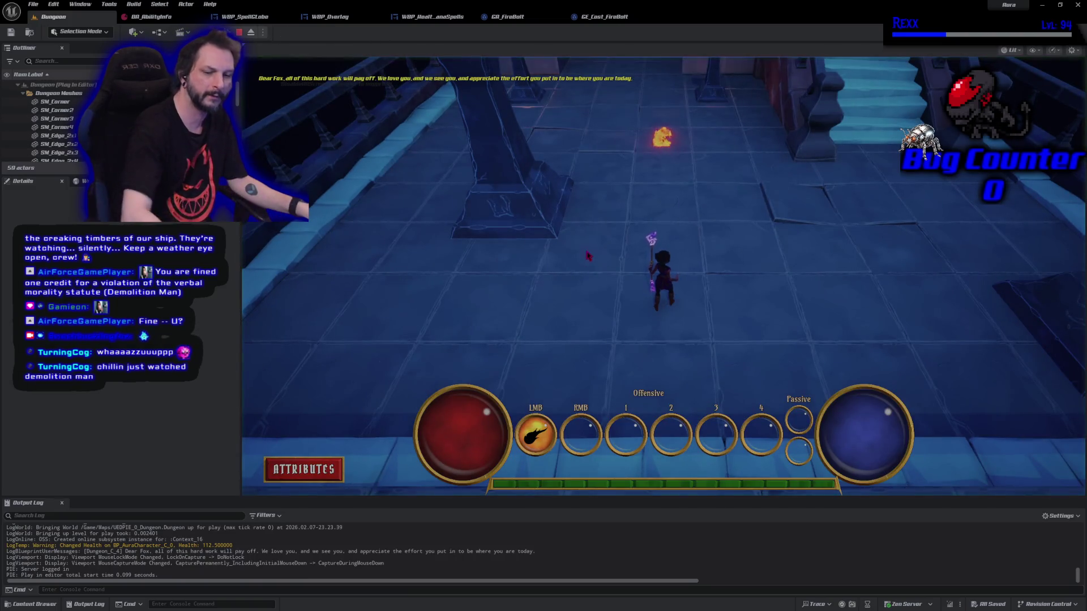
left_click(736, 179)
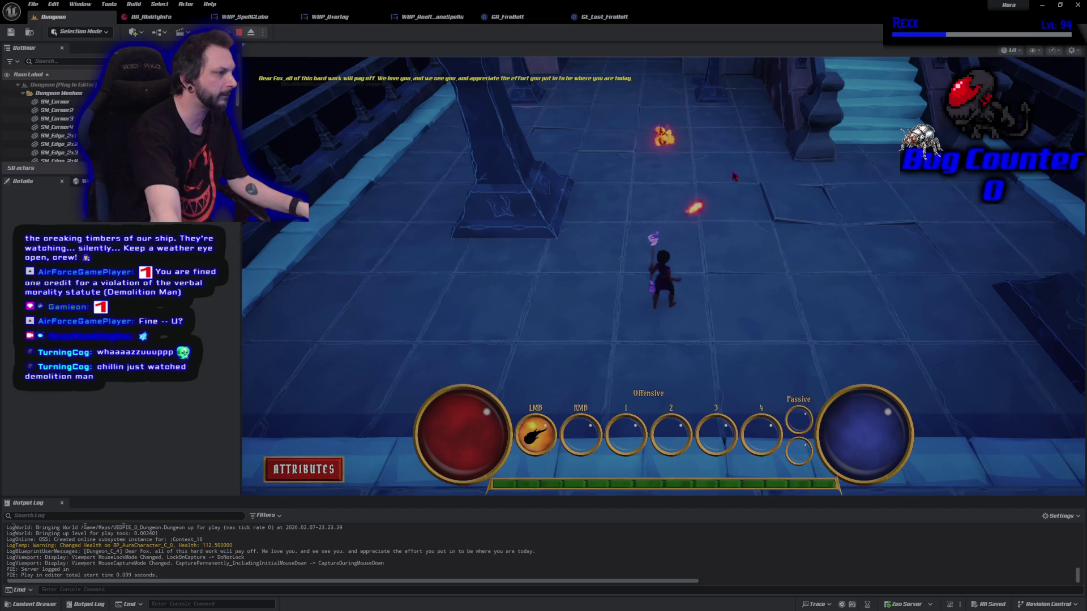
left_click(815, 122)
left_click(820, 118)
left_click(824, 116)
key("Escape")
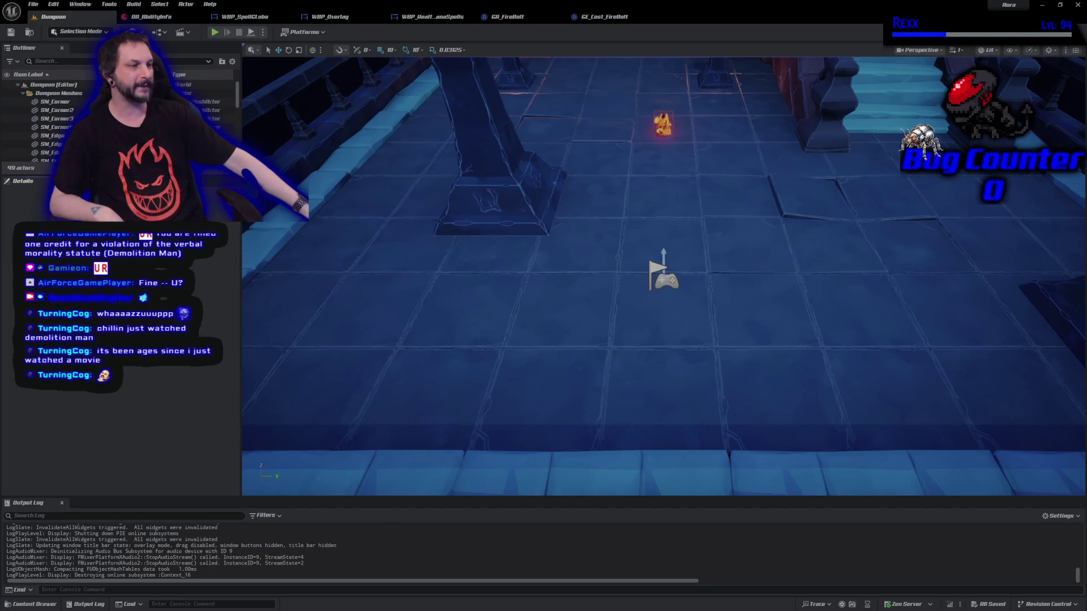
scroll(497, 393, "down", 3)
scroll(664, 277, "down", 10)
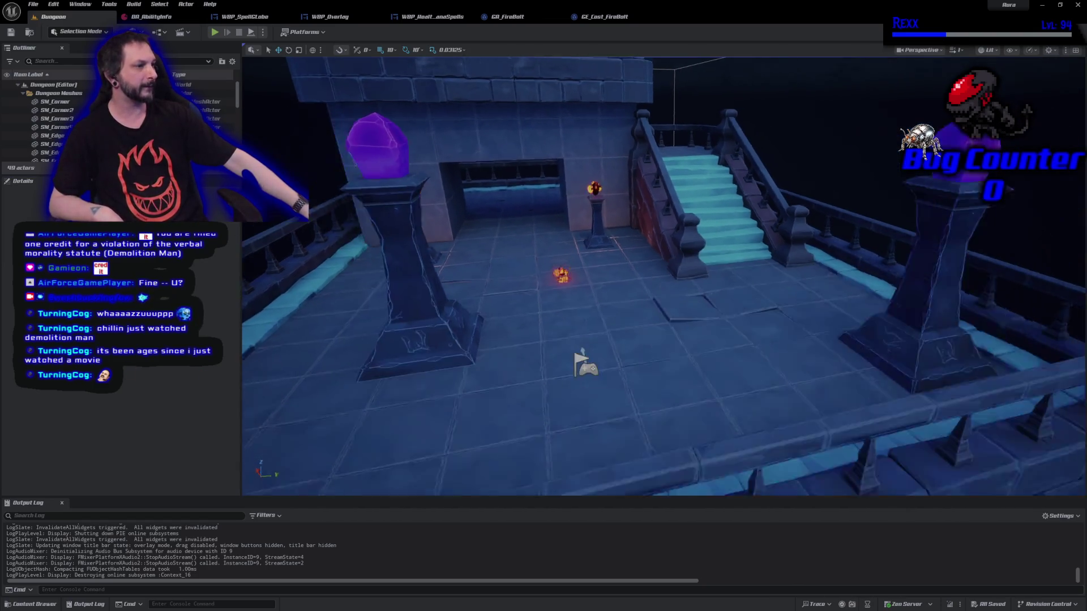
scroll(664, 276, "up", 5)
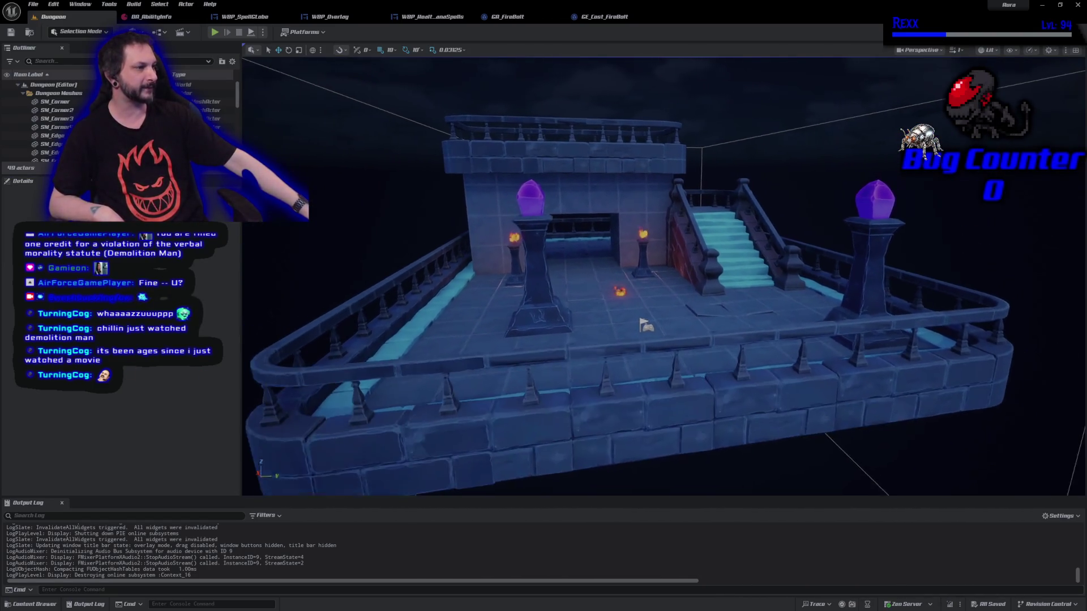
scroll(664, 276, "down", 5)
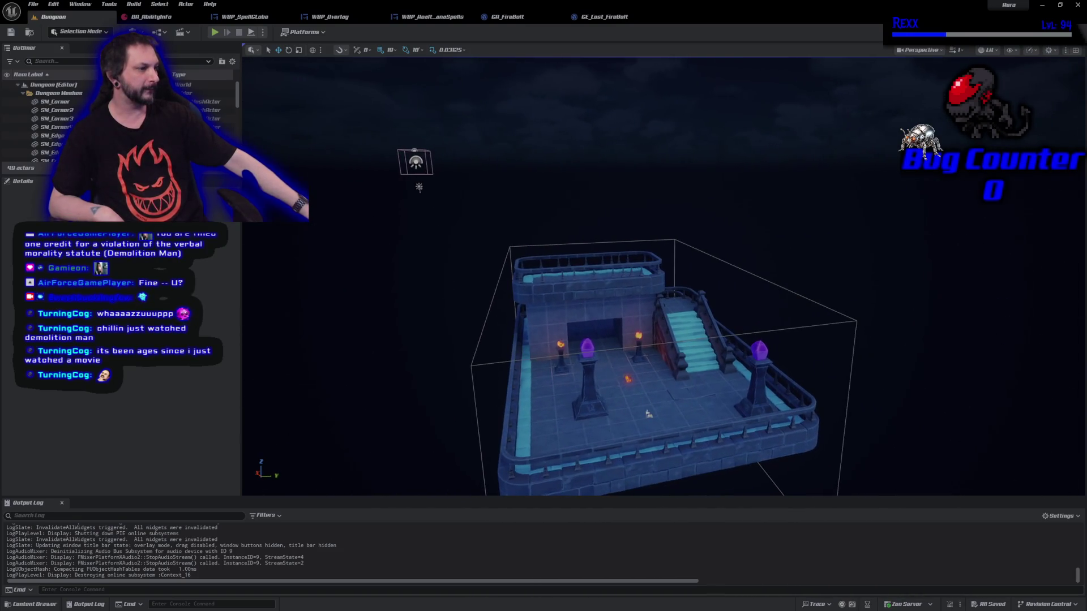
scroll(664, 276, "down", 3)
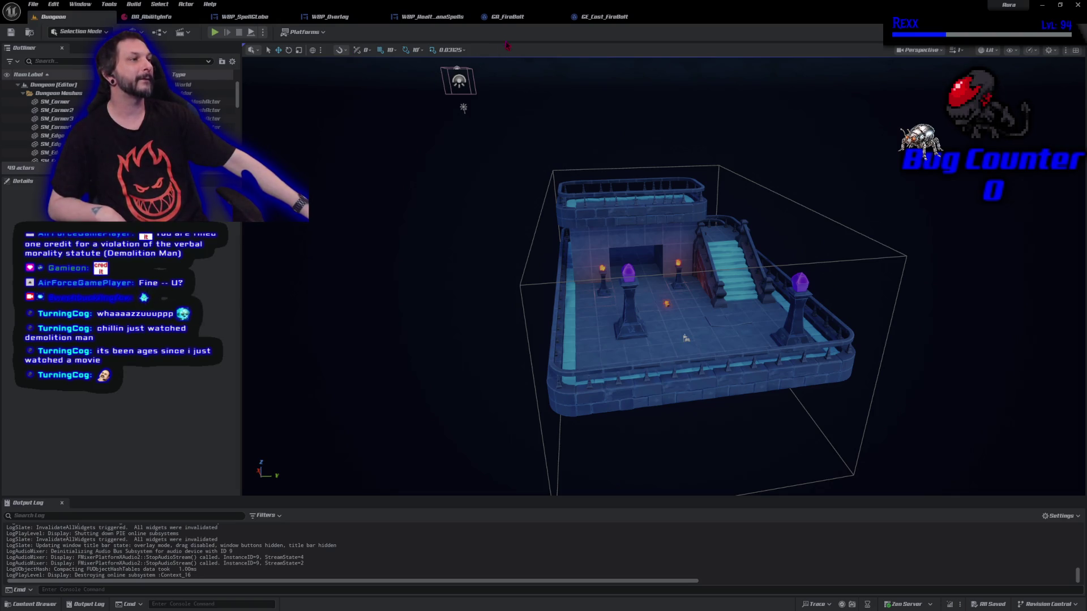
left_click(505, 17)
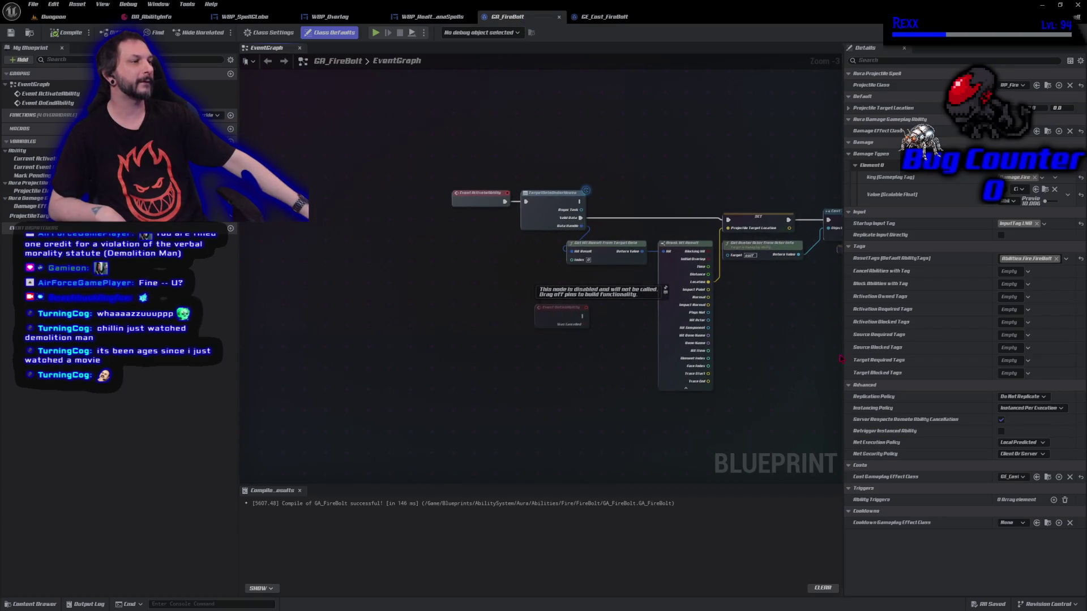
Insert a CommitAbility node between Event ActivateAbility and TargetDataUnderMouse, compile, and return to Dungeon
left_click_drag(463, 205, 299, 205)
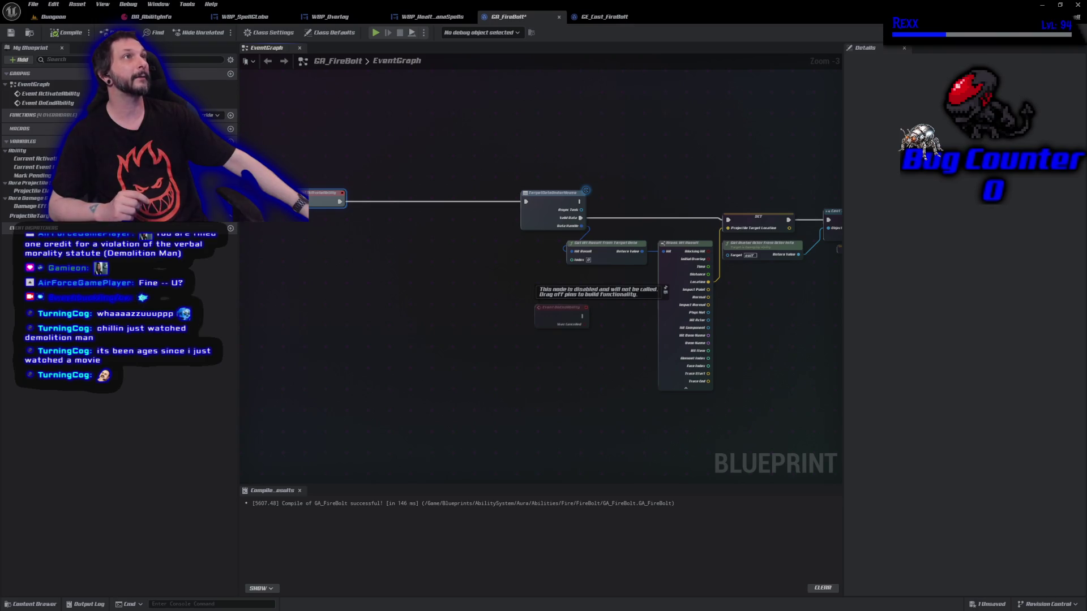
left_click_drag(338, 202, 383, 197)
type("commit")
key("Return")
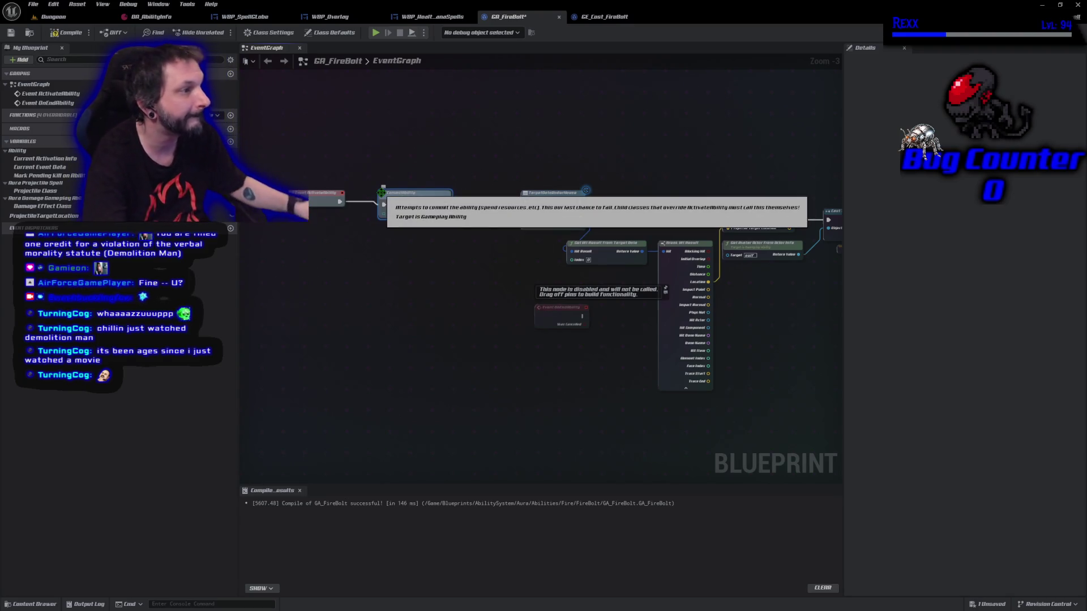
left_click_drag(385, 204, 440, 200)
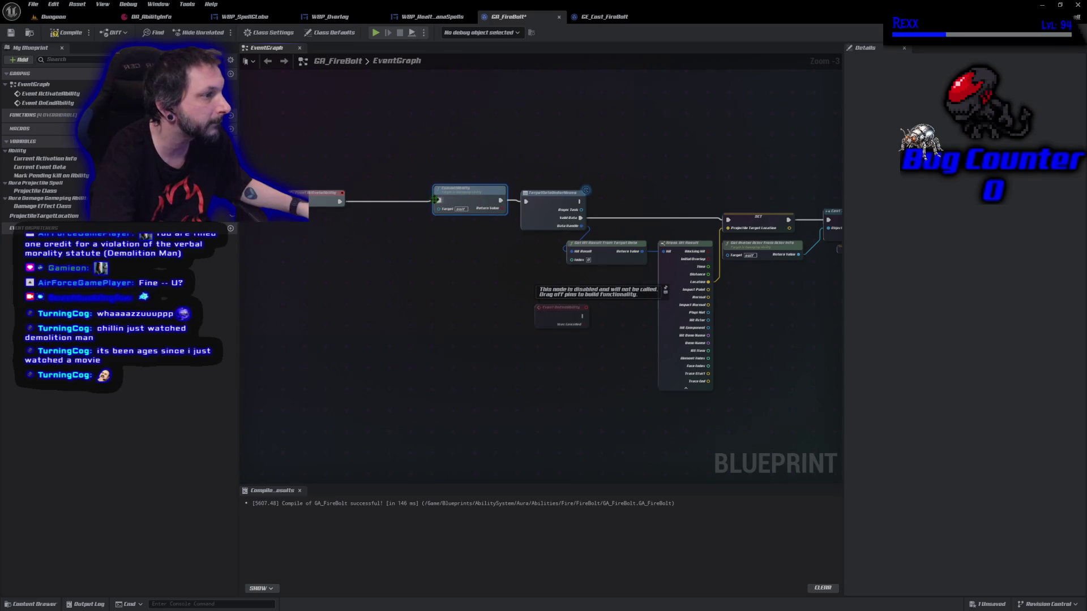
left_click_drag(307, 210, 375, 213)
left_click(64, 33)
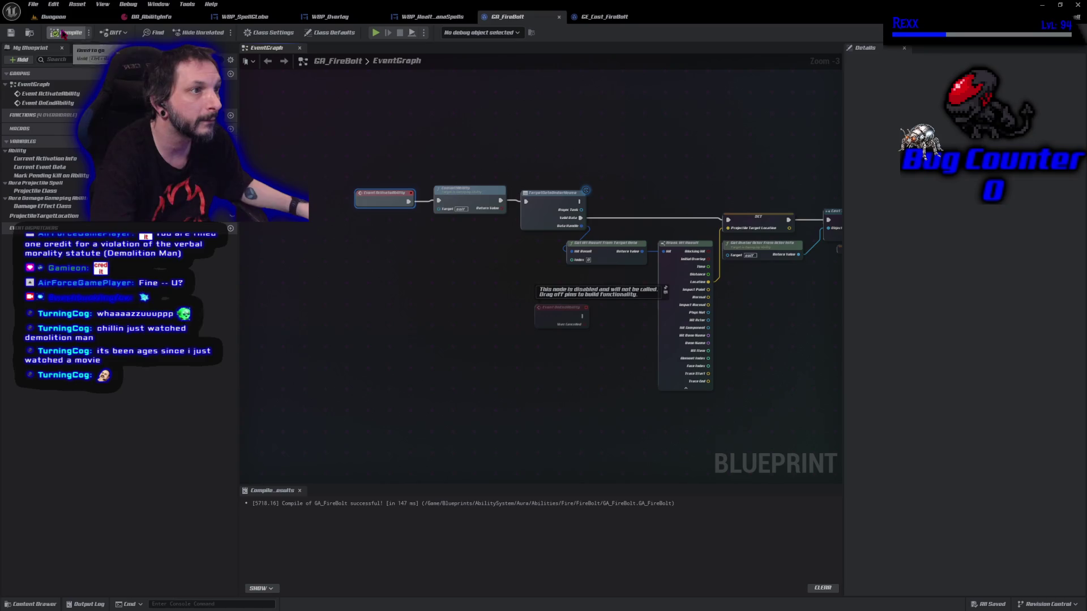
scroll(469, 286, "up", 3)
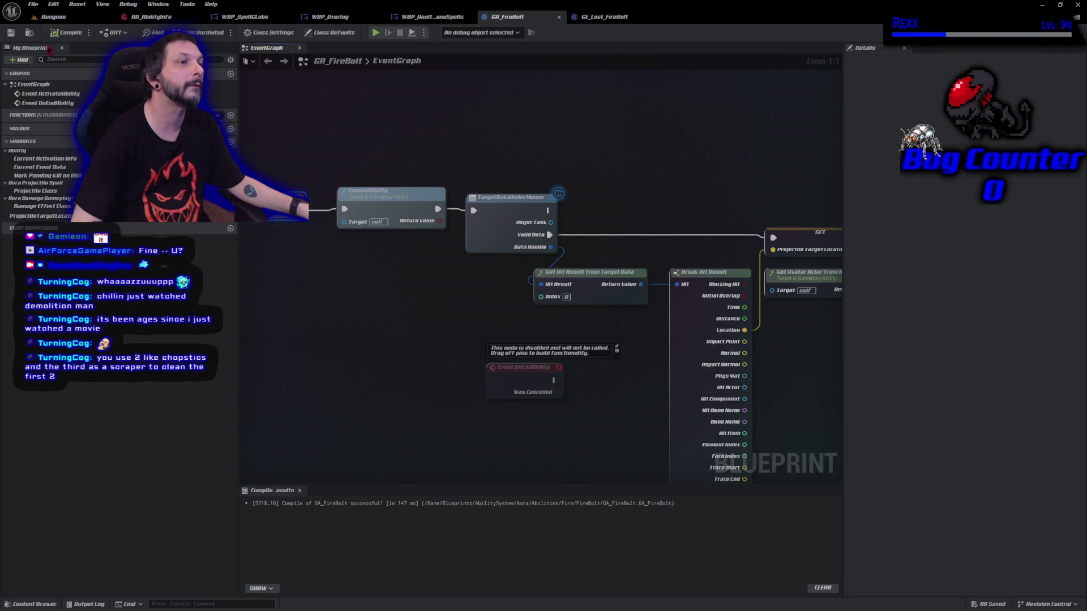
left_click(49, 20)
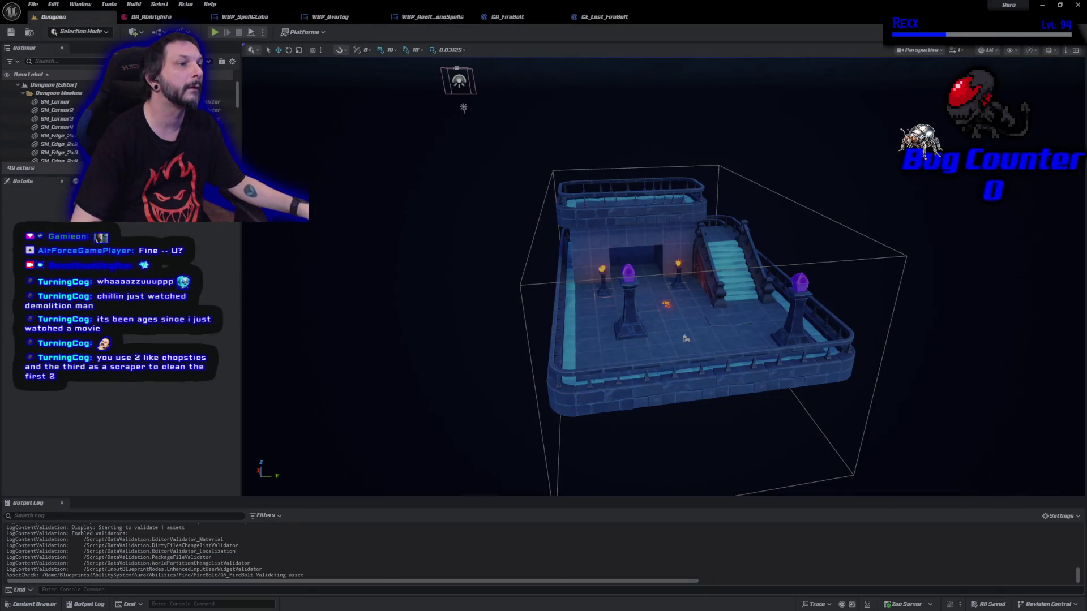
left_click(215, 32)
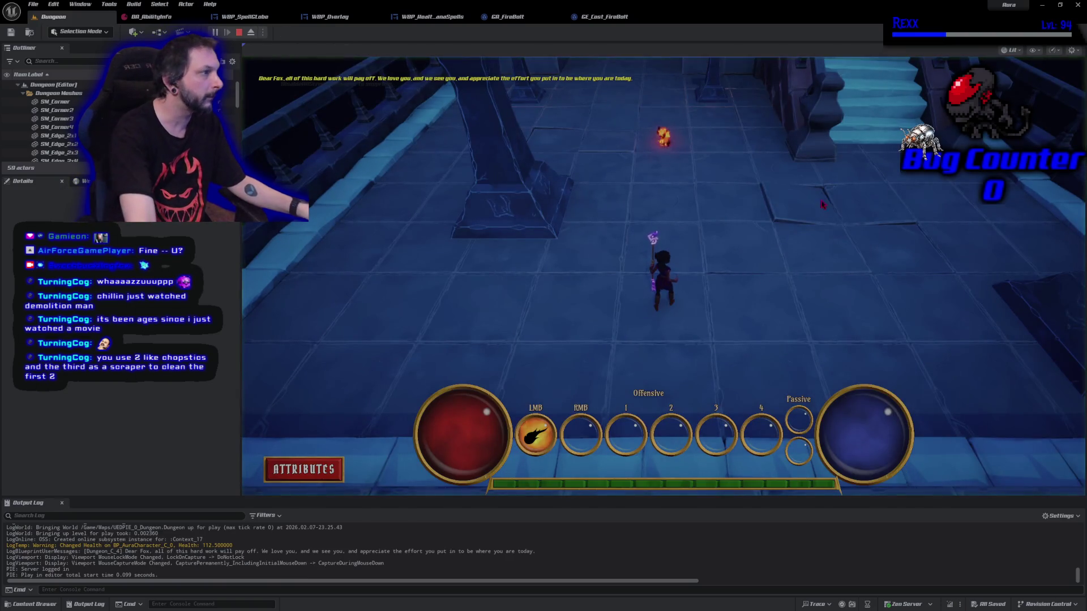
left_click(809, 133)
left_click(809, 134)
left_click(809, 133)
left_click(808, 134)
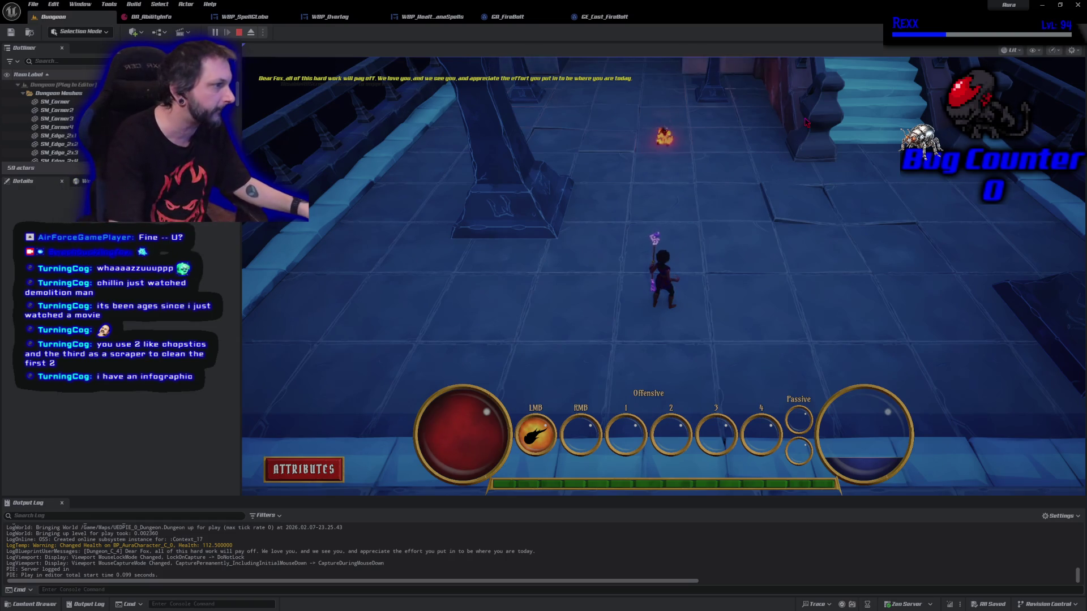
left_click(515, 184)
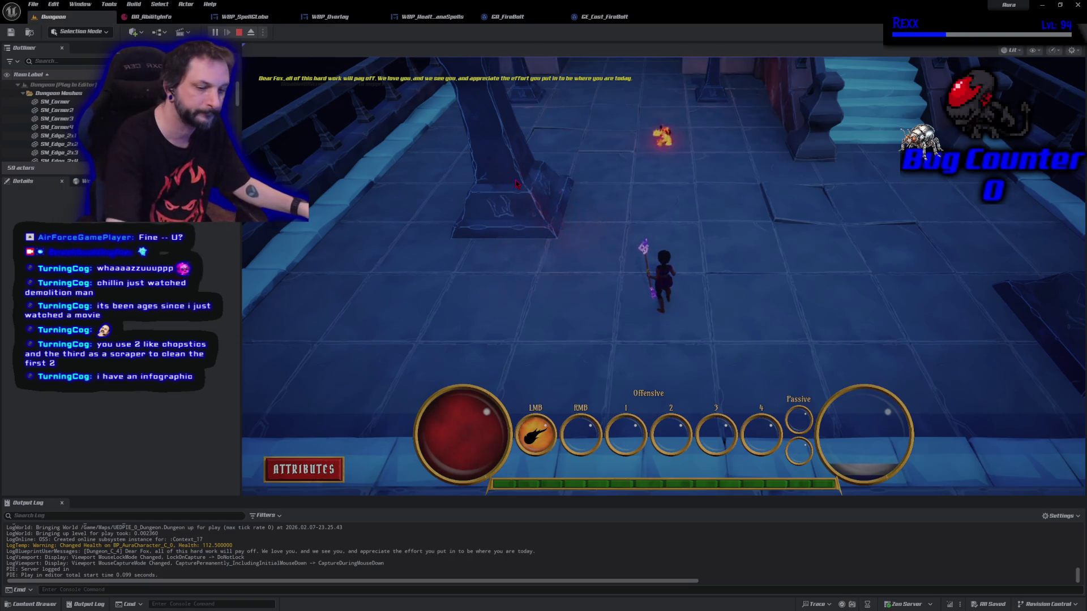
key("Escape")
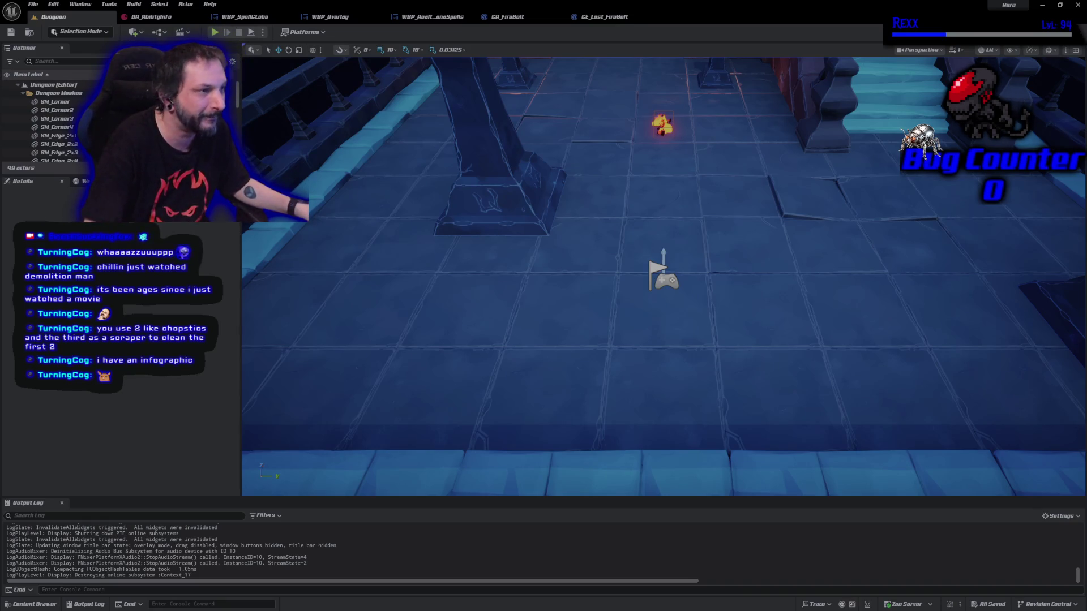
key("f")
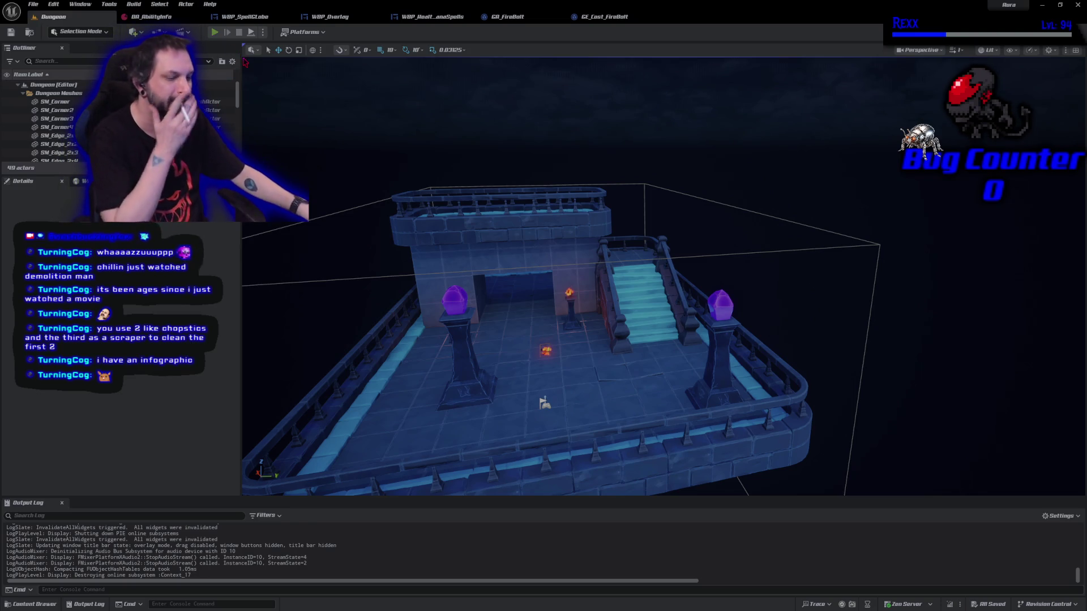
left_click(215, 32)
left_click(816, 152)
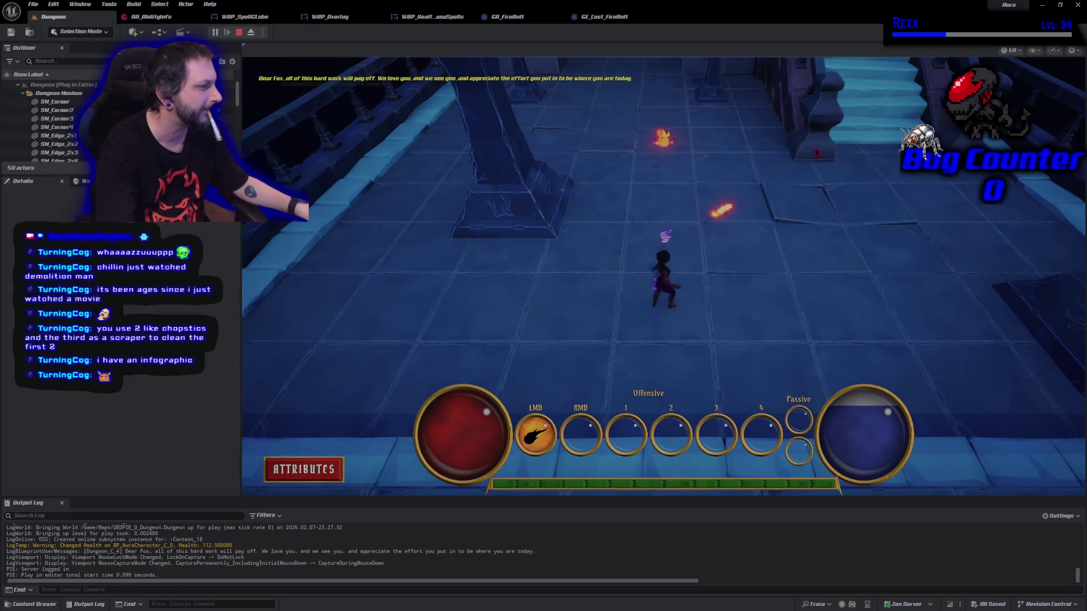
left_click(816, 153)
left_click(816, 153)
left_click(815, 153)
left_click(816, 153)
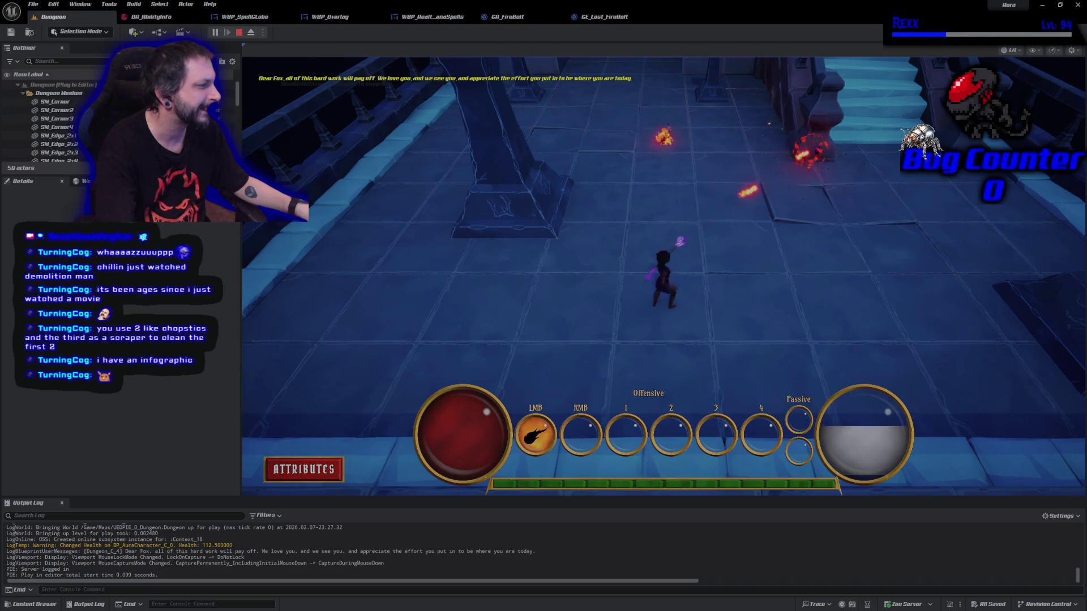
left_click(816, 152)
left_click(815, 152)
left_click(815, 151)
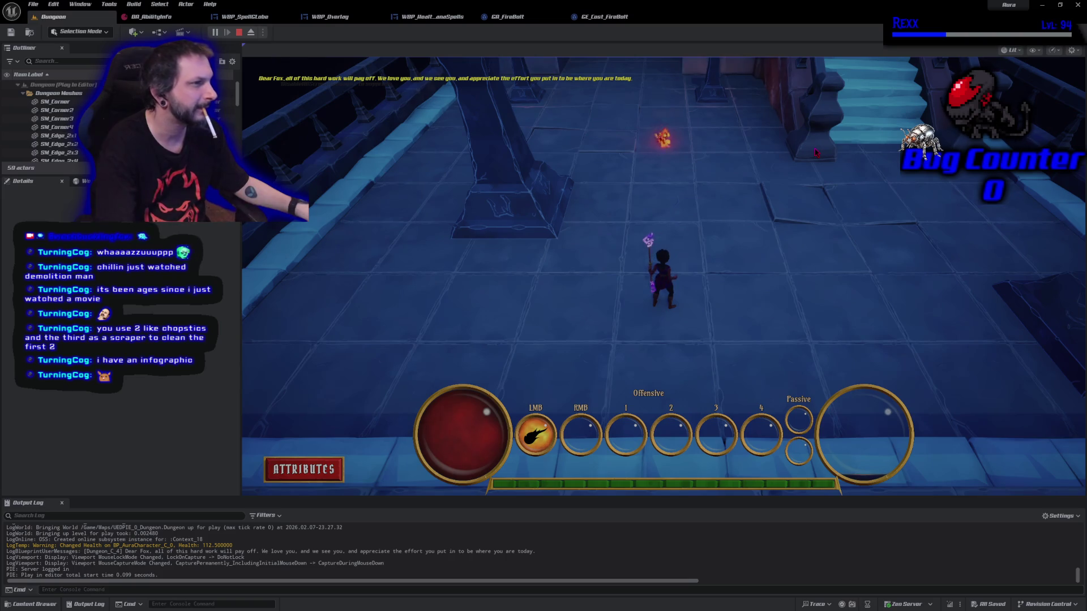
key("Escape")
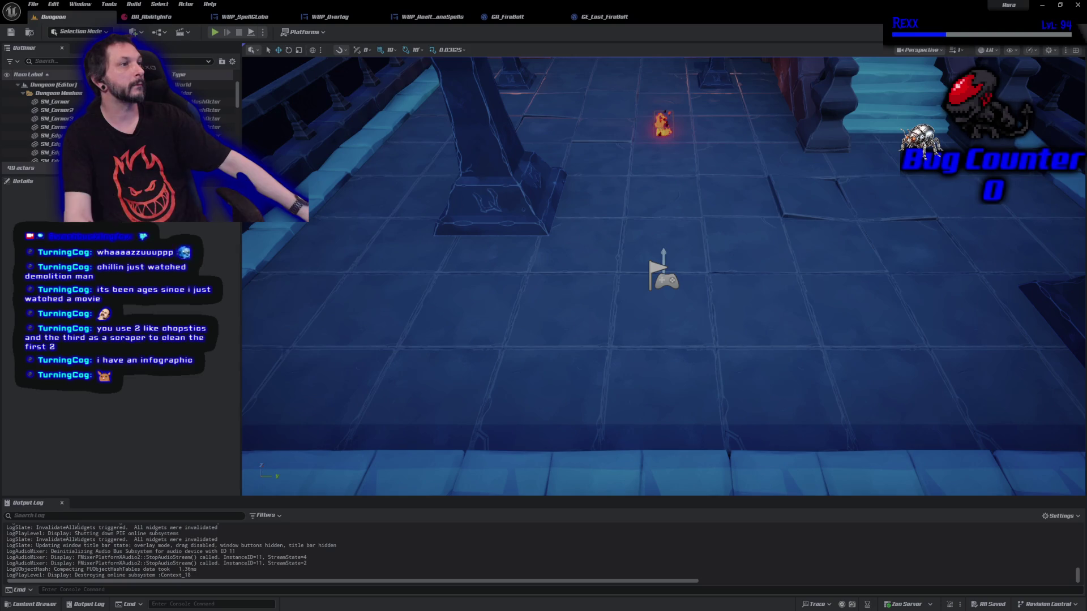
Switch from the GA_FireBolt graph to the GE_Cost_FireBolt gameplay effect editor
left_click(535, 22)
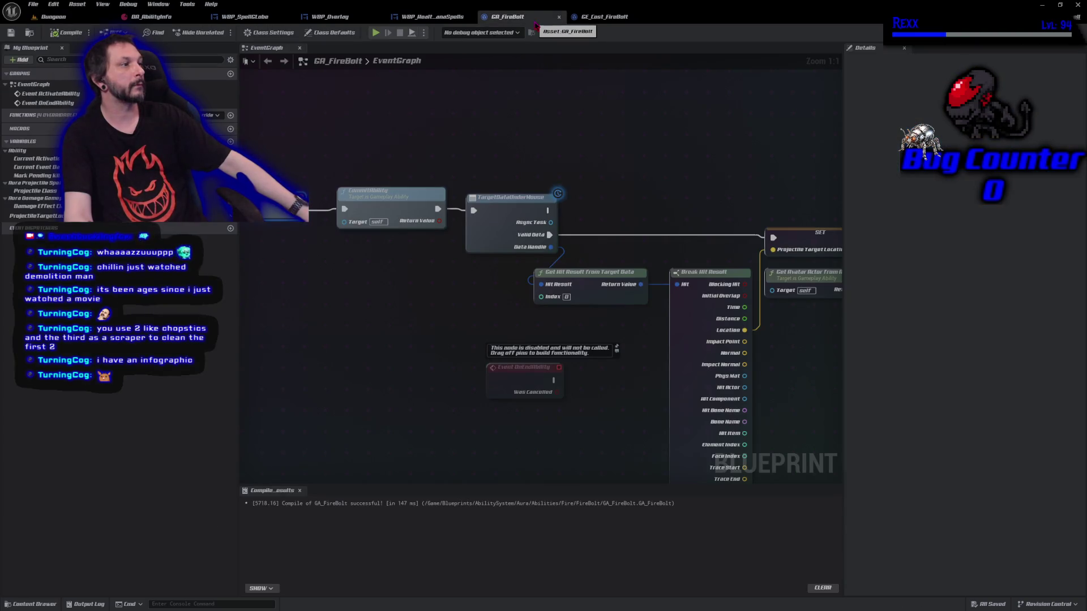
left_click(599, 21)
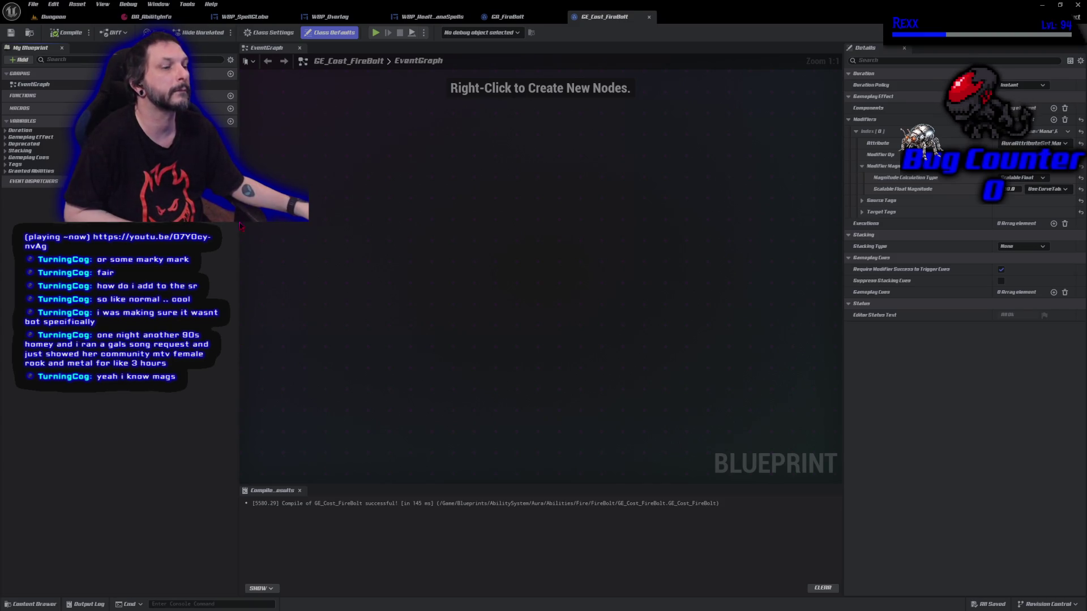
Create a new Curve Table with Constant interpolation in the Data folder
left_click(31, 604)
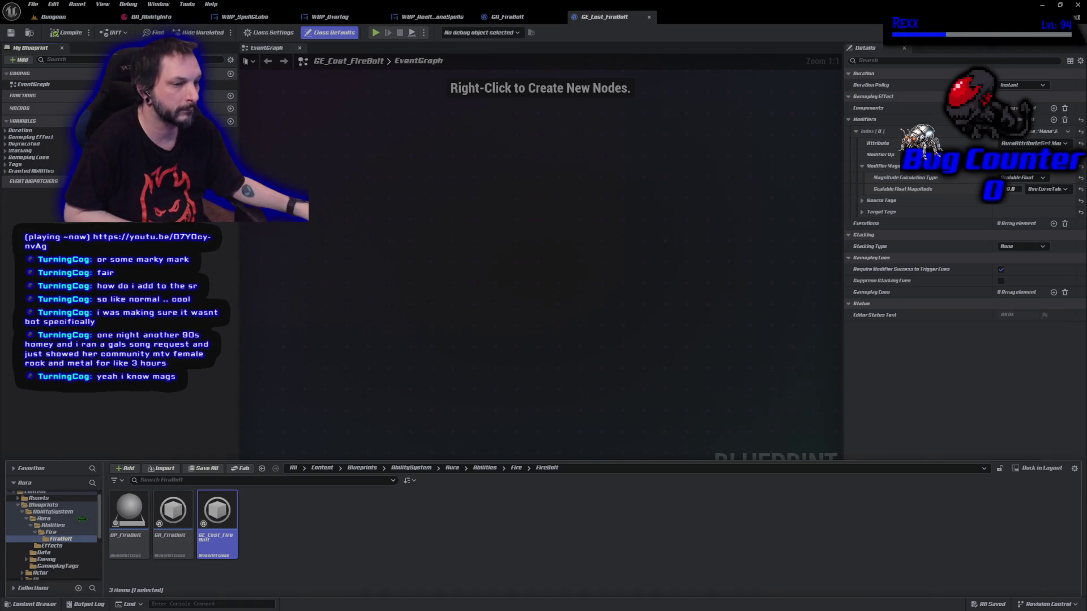
left_click(45, 552)
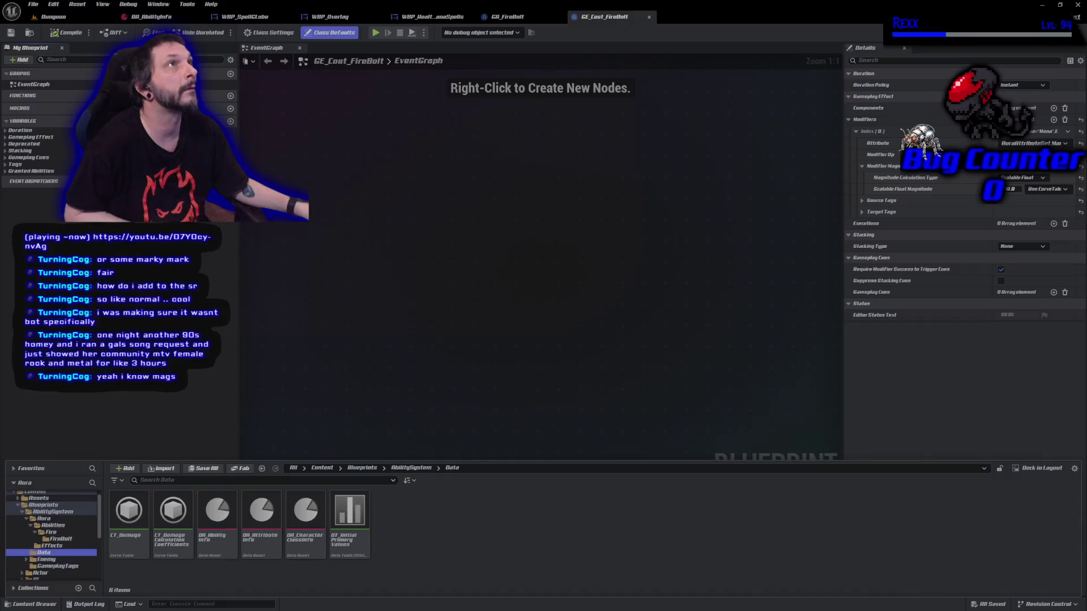
right_click(564, 531)
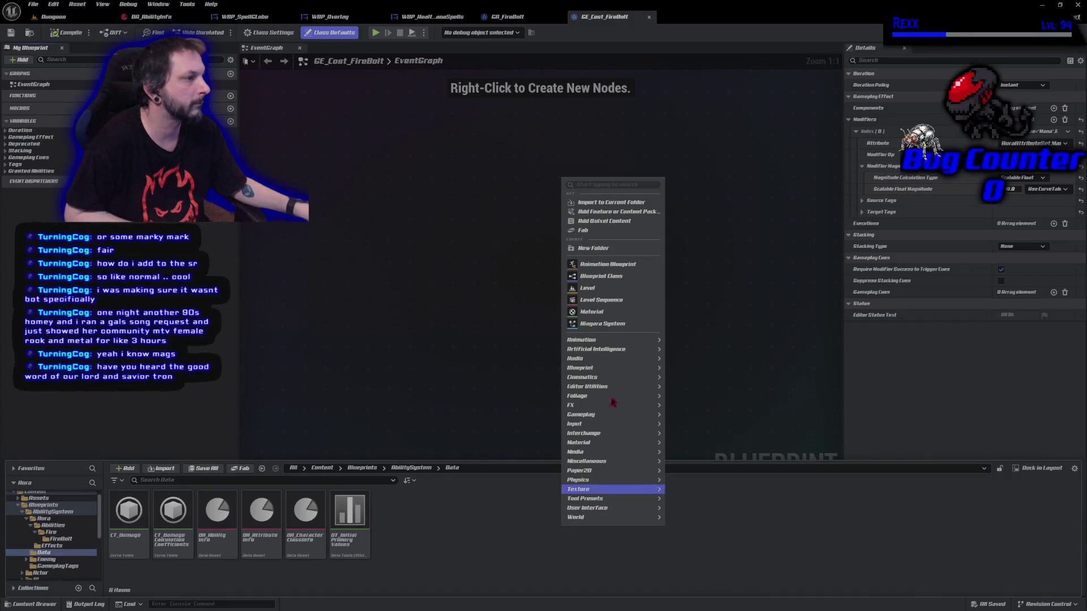
mouse_move(636, 500)
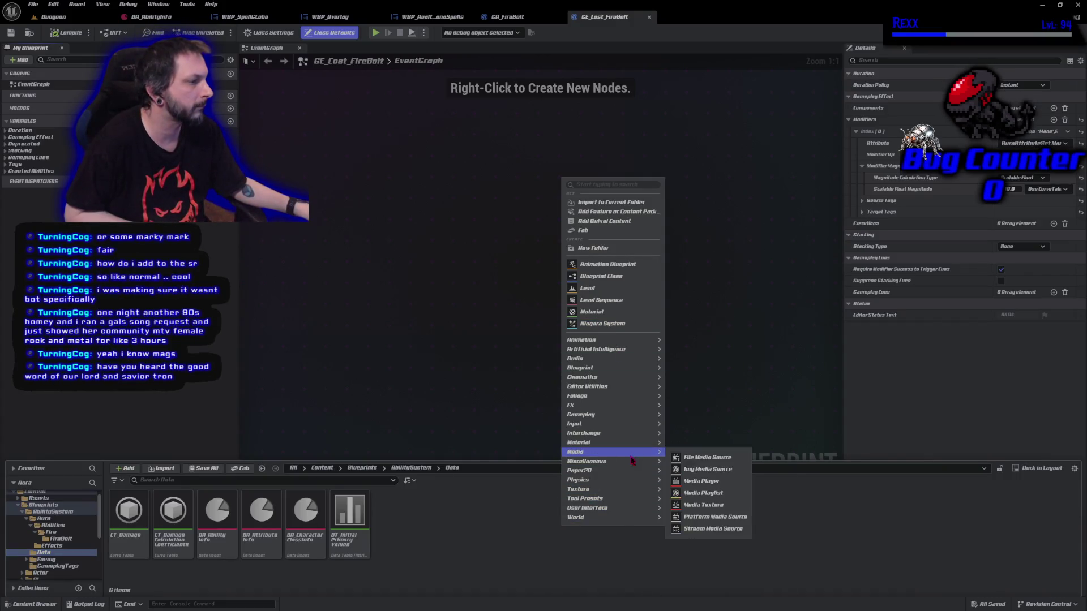
mouse_move(631, 462)
left_click(702, 399)
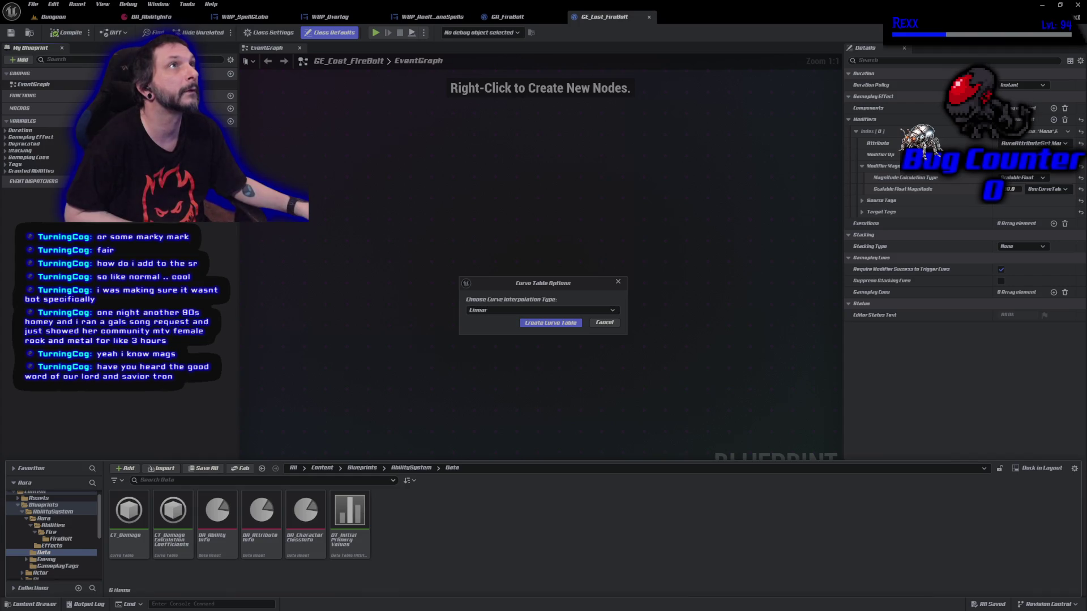
left_click(480, 310)
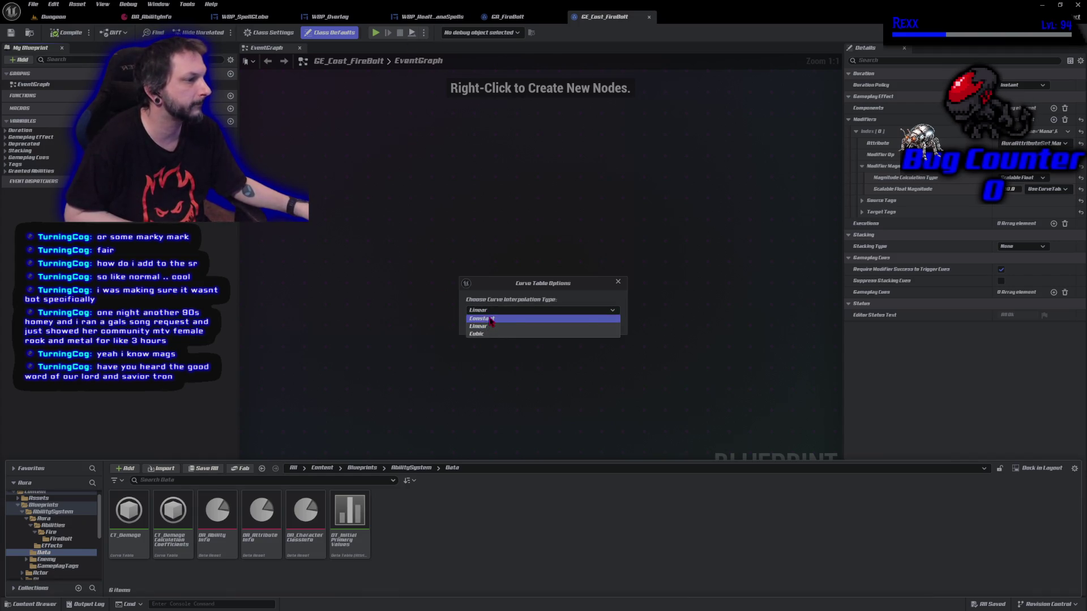
left_click(490, 321)
left_click(550, 323)
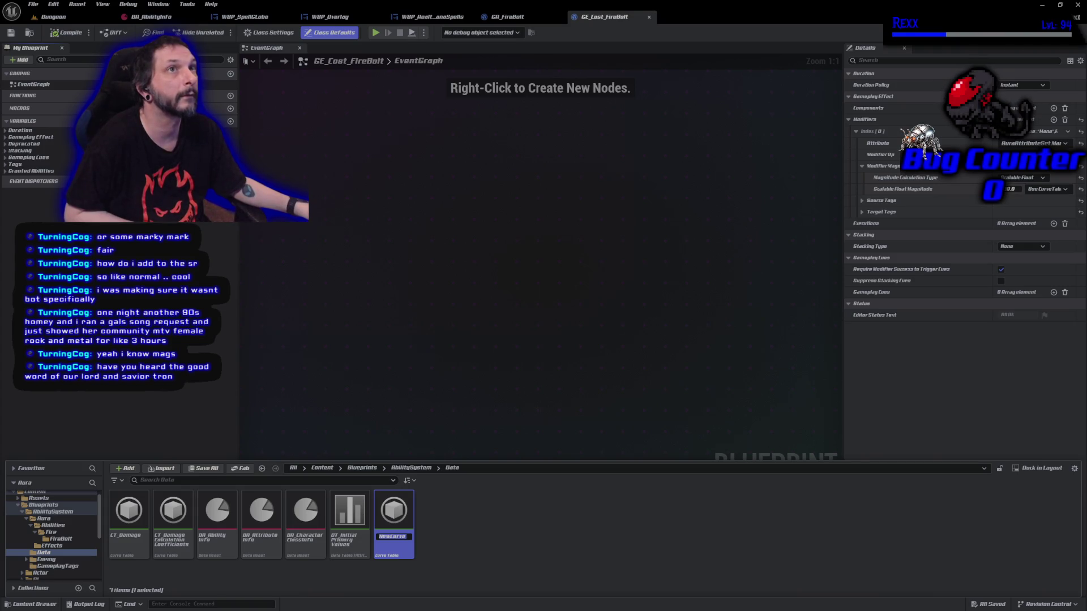
Rename the new curve table to CT_Cost and open it for editing
left_click(396, 537)
type("Table")
type("CT_Cost")
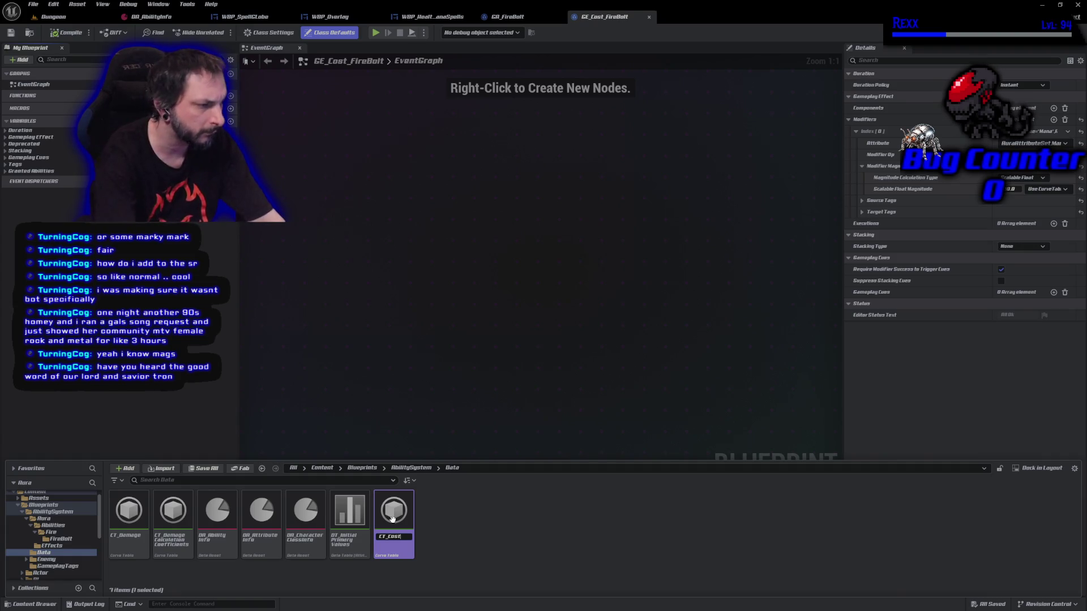
key("Return")
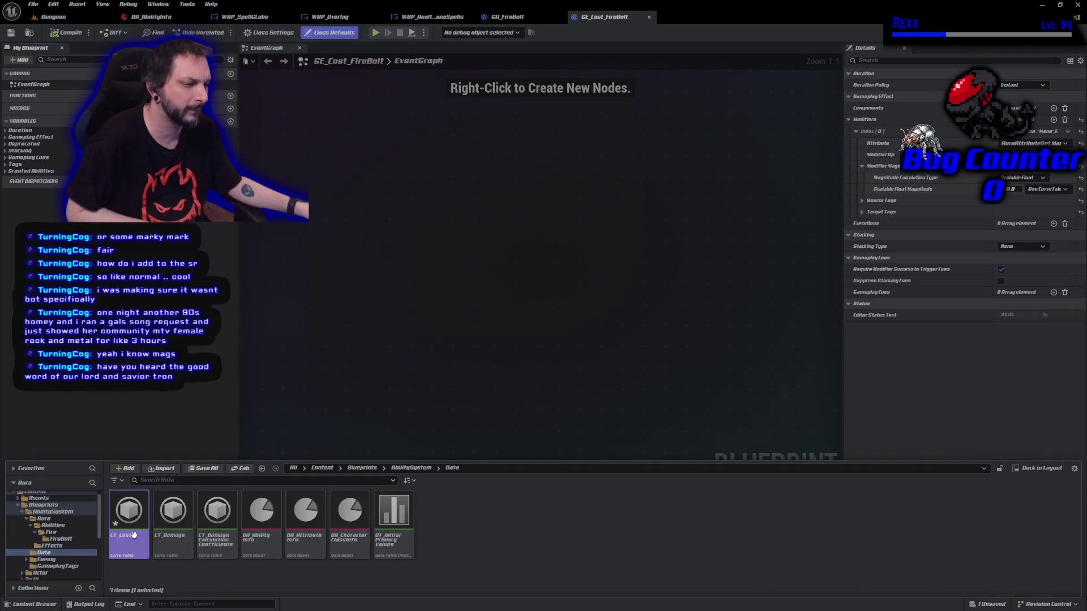
double_click(134, 538)
Select the single default Curve row in the CT_Cost table
left_click(85, 57)
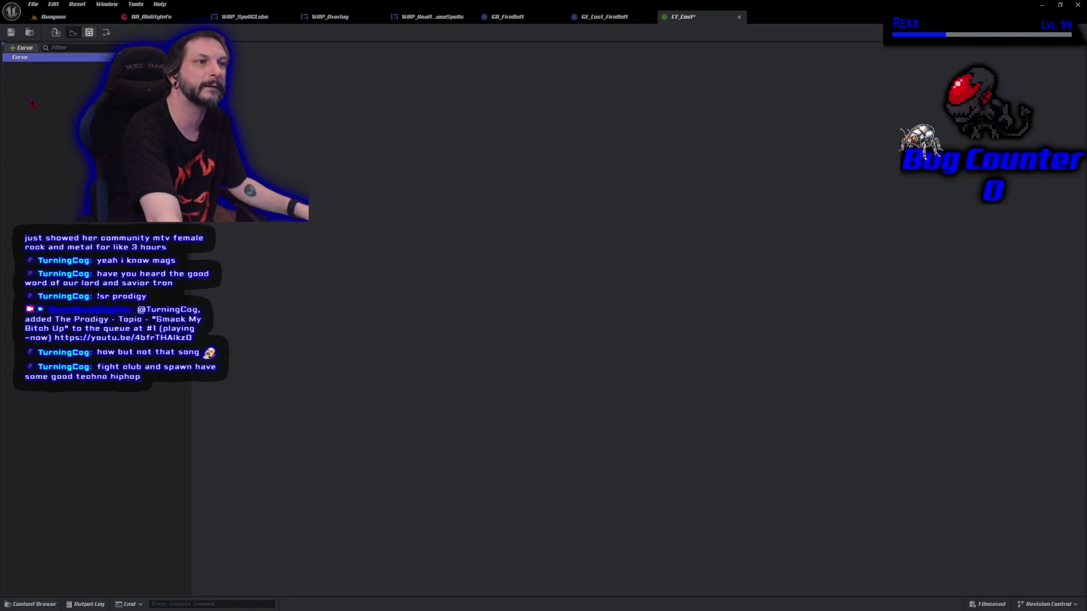
Rename the Curve row to Fire.FireBolt and append its first key column
right_click(20, 59)
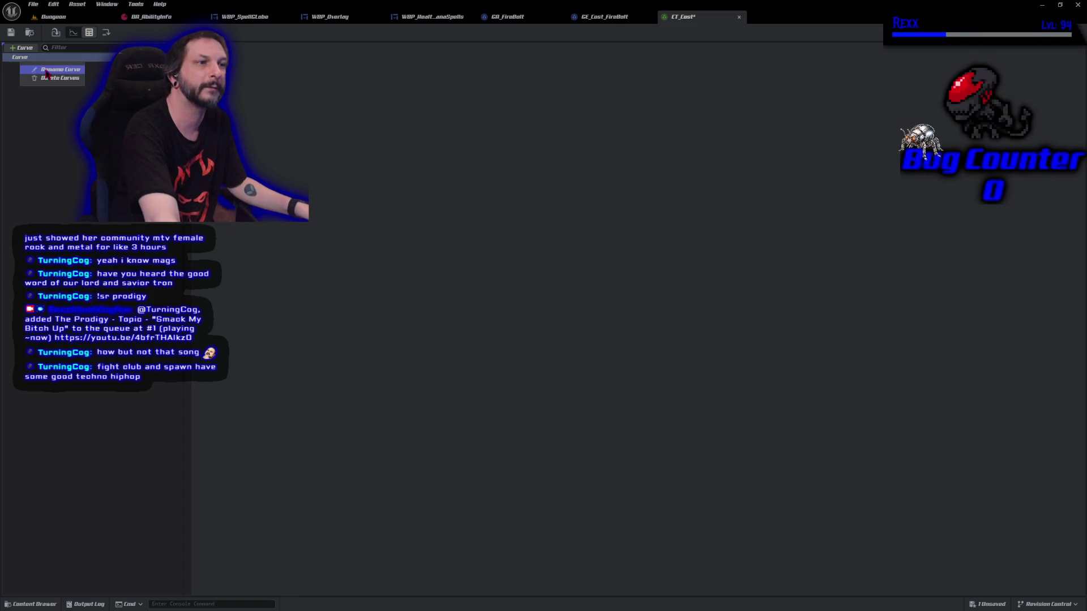
left_click(45, 70)
type("Fi")
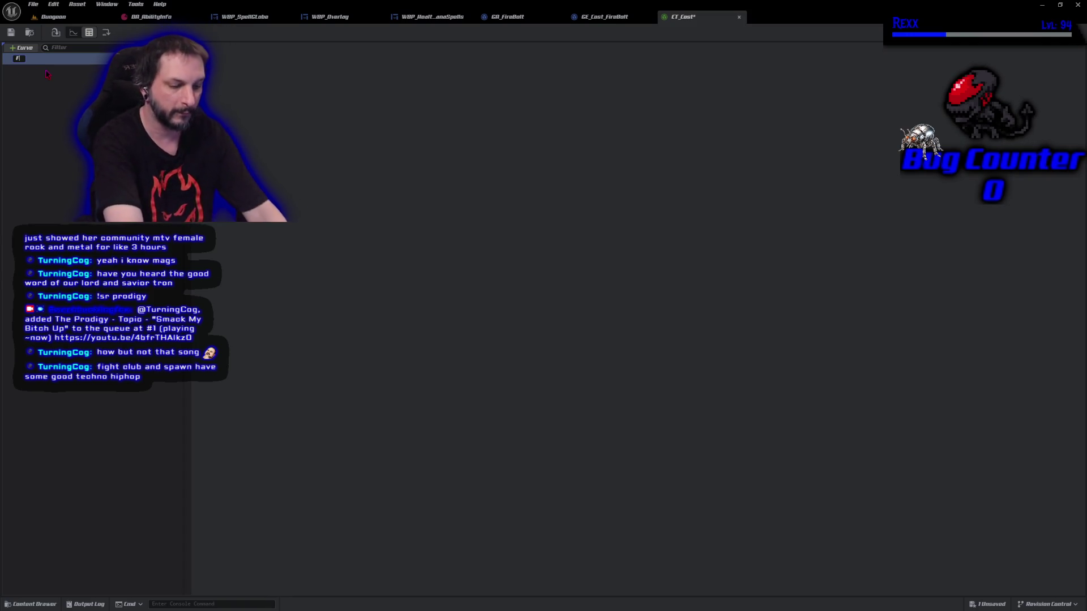
type("re.FireBolt")
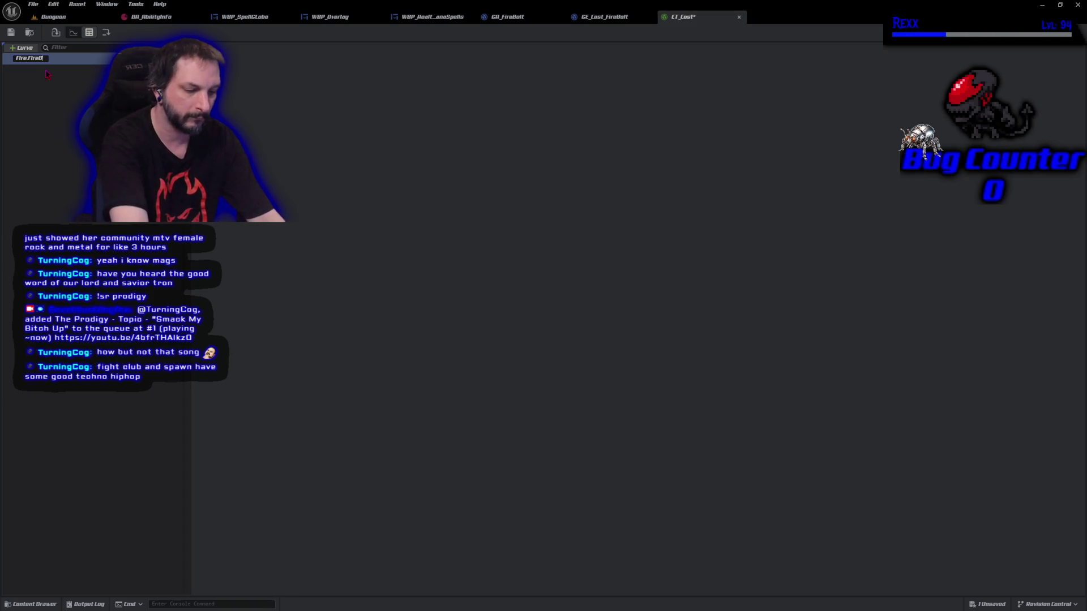
key("Return")
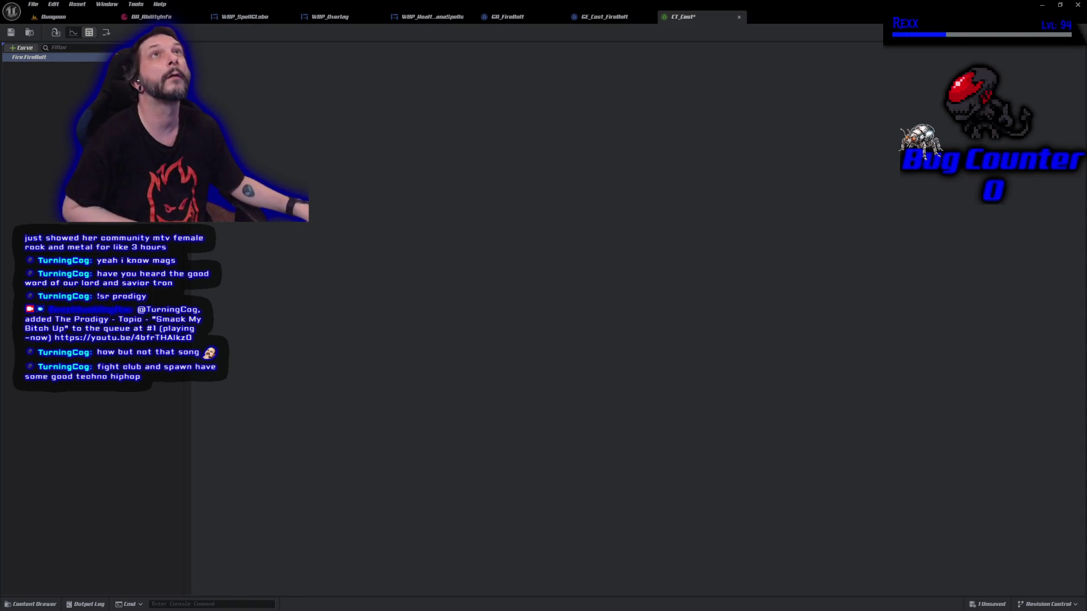
left_click(106, 33)
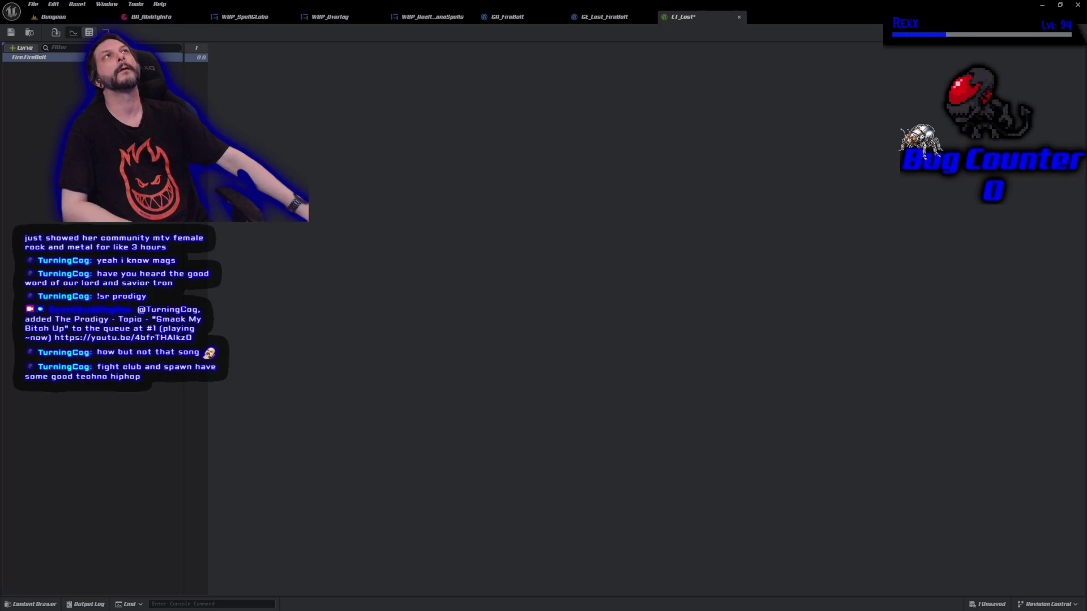
Add six more key columns to the FireBolt cost curve row
left_click(106, 32)
left_click(106, 33)
left_click(105, 32)
left_click(106, 32)
left_click(105, 32)
left_click(106, 32)
left_click(106, 32)
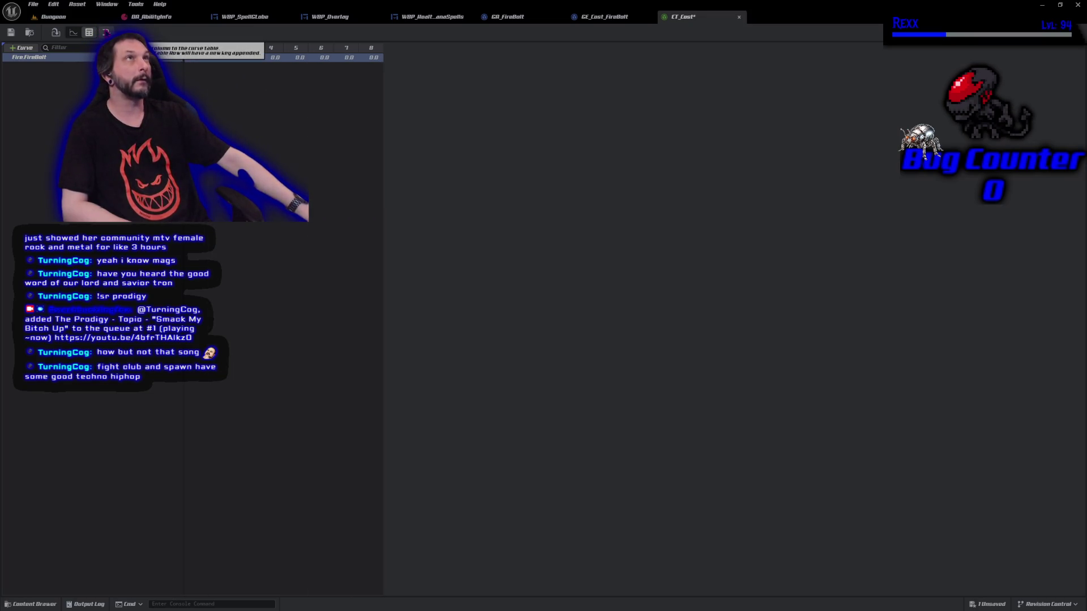
left_click(106, 32)
left_click(106, 32)
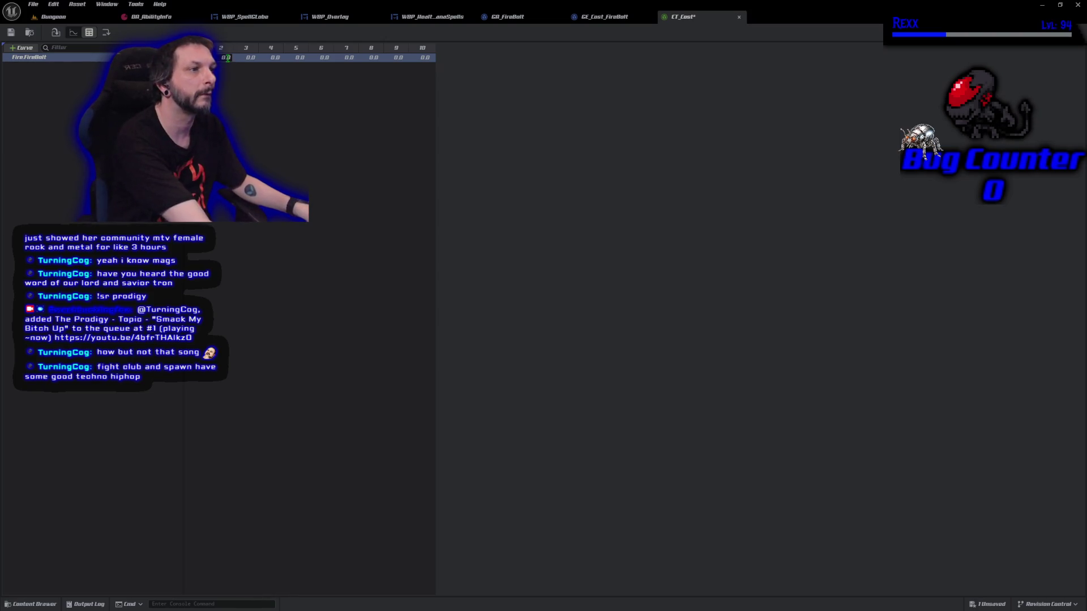
Fill levels 3–6 with costs 35, 50, 70 and 90, and correct the level 7 cost
type("5")
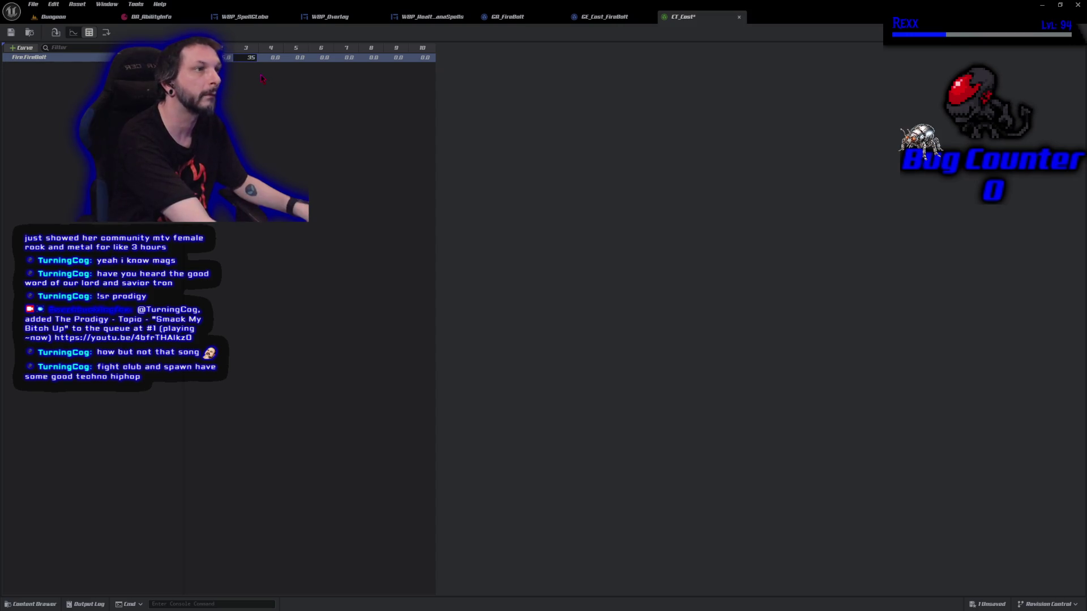
key("Tab")
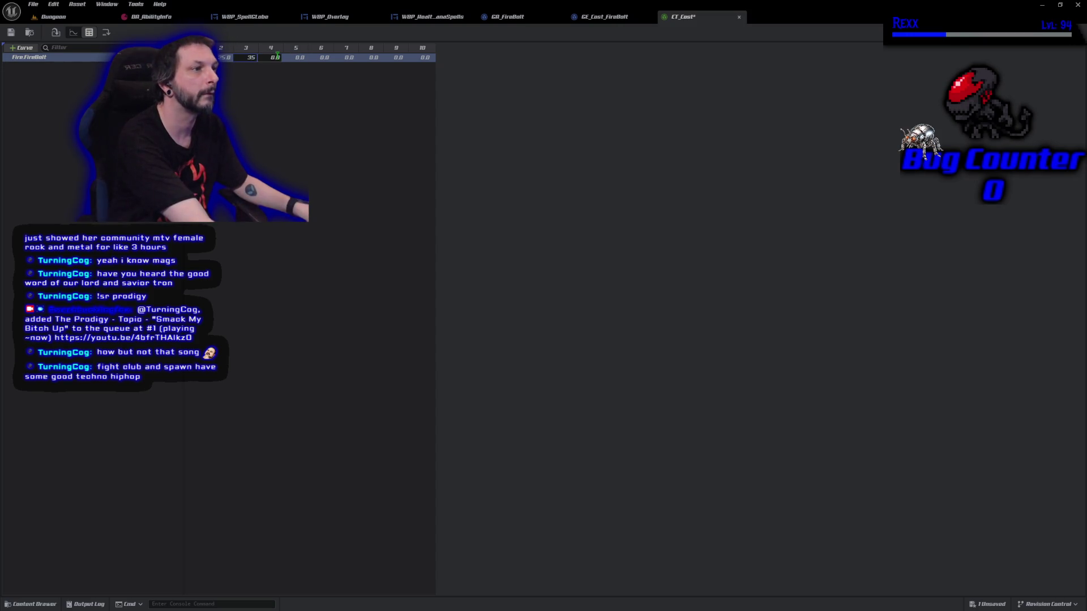
type("50")
key("Tab")
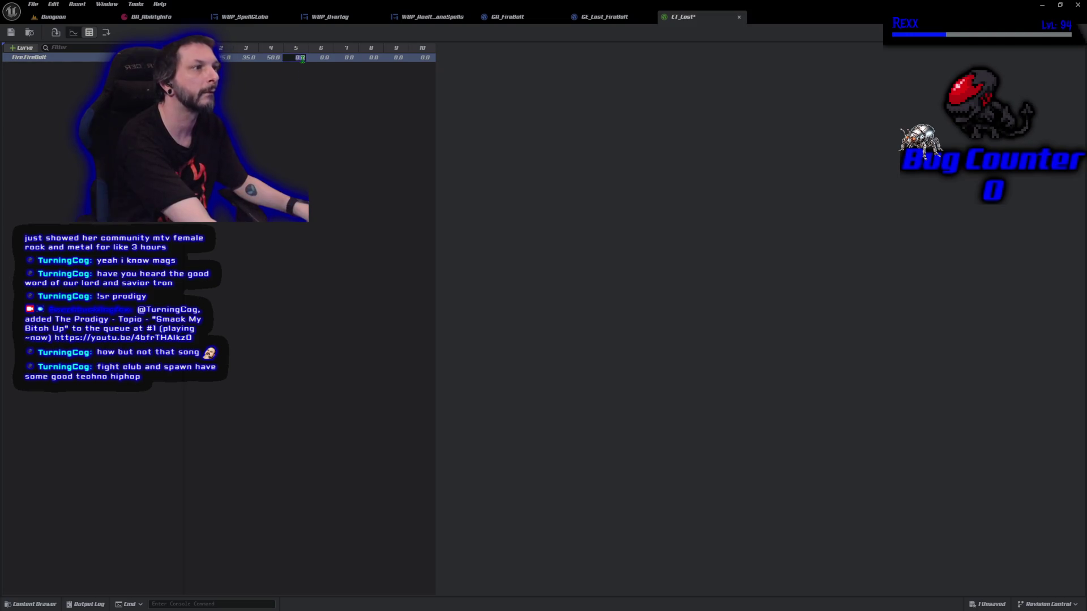
type("70")
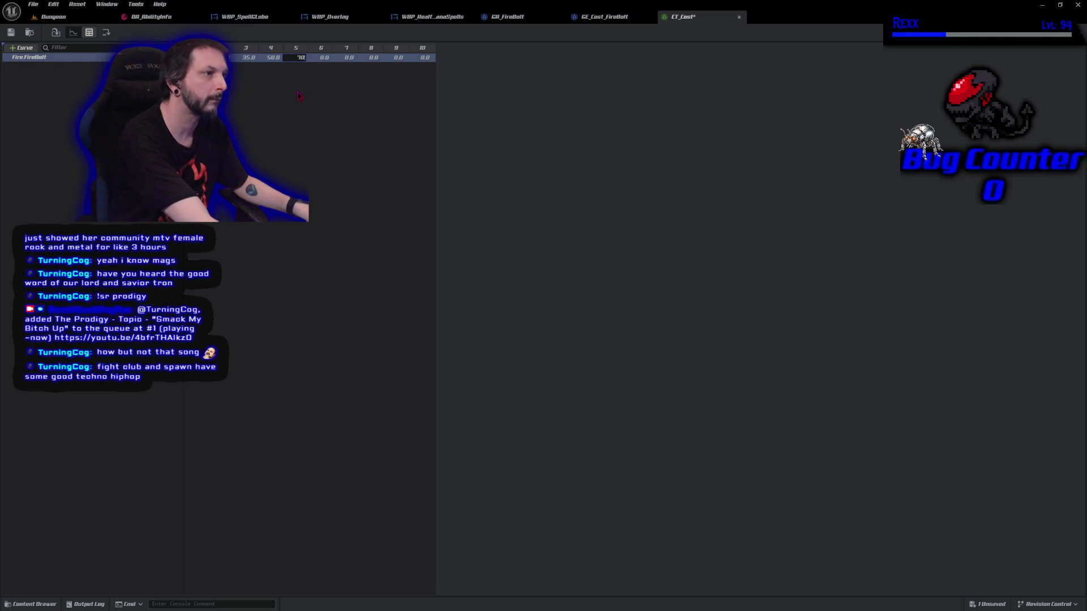
left_click(326, 58)
type("90")
left_click(350, 57)
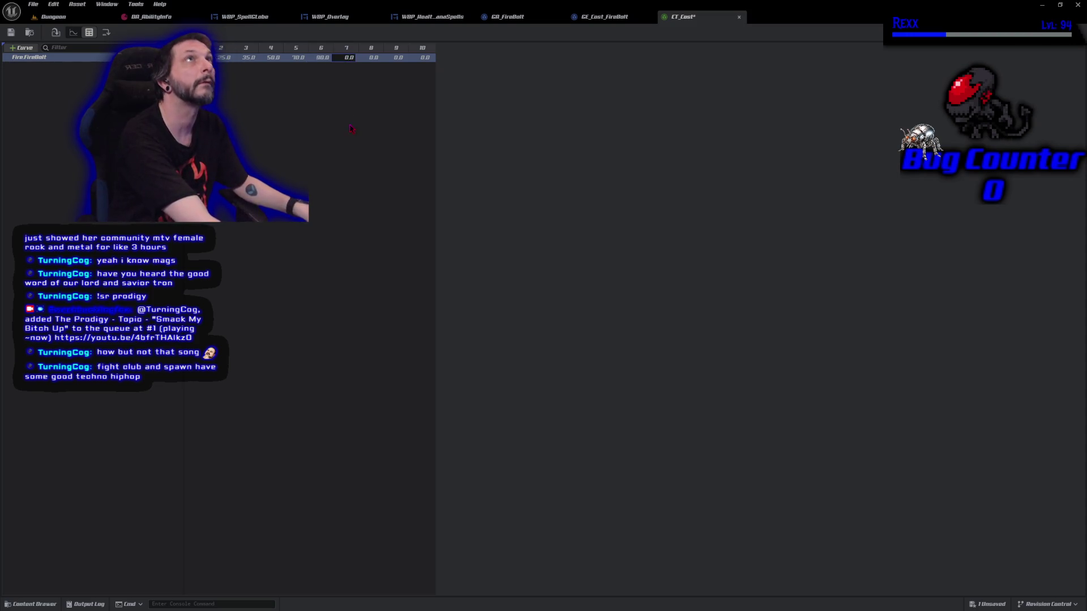
type("120")
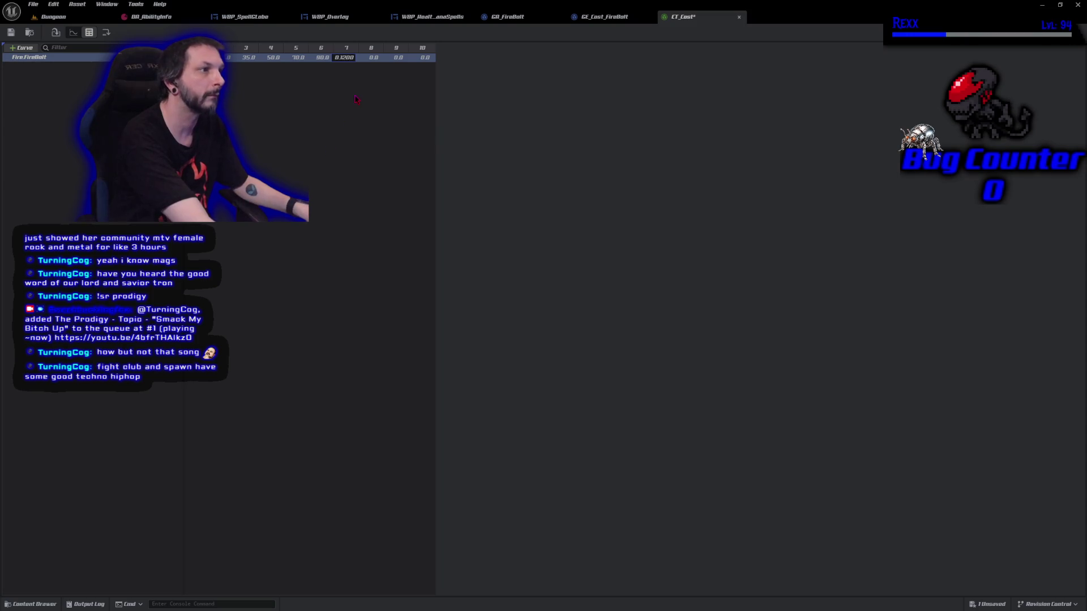
key("BackSpace")
key("BackSpace")
key("BackSpace")
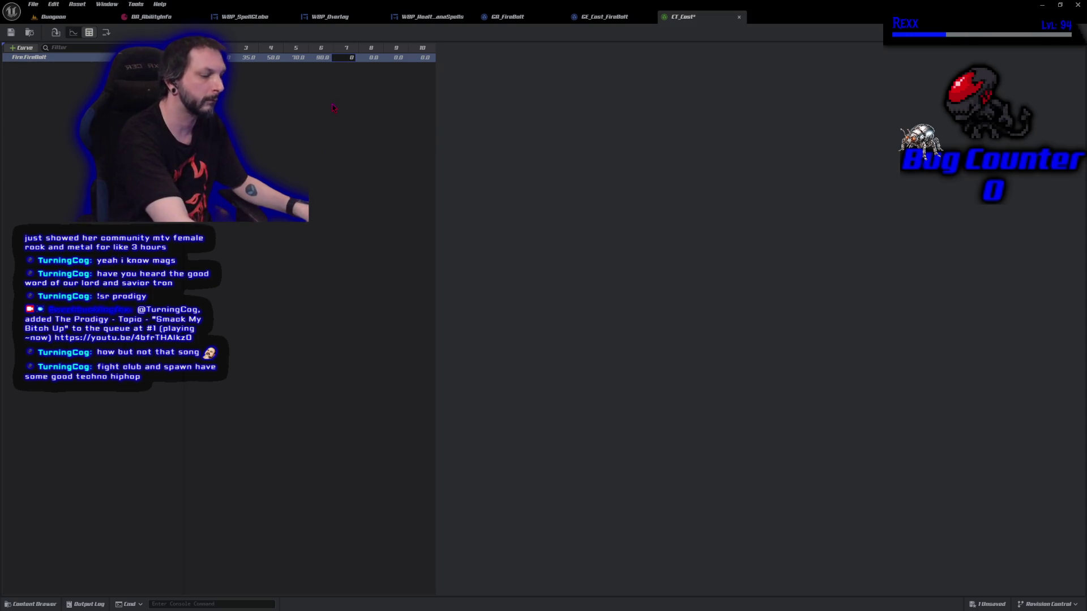
key("Tab")
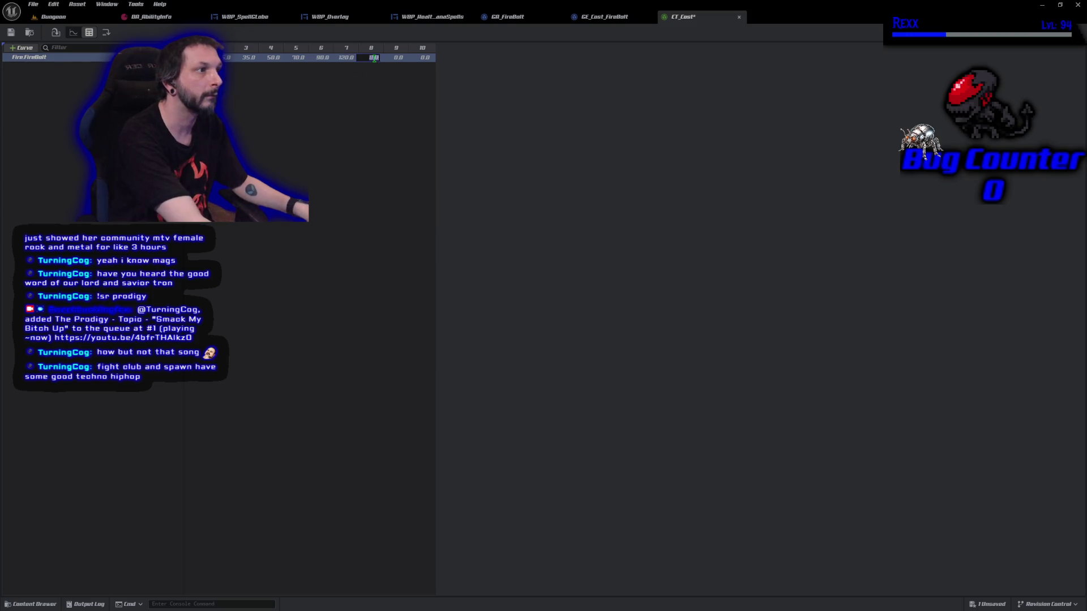
Enter 150, 180 and 200 for levels 8–10 and save CT_Cost
type("150")
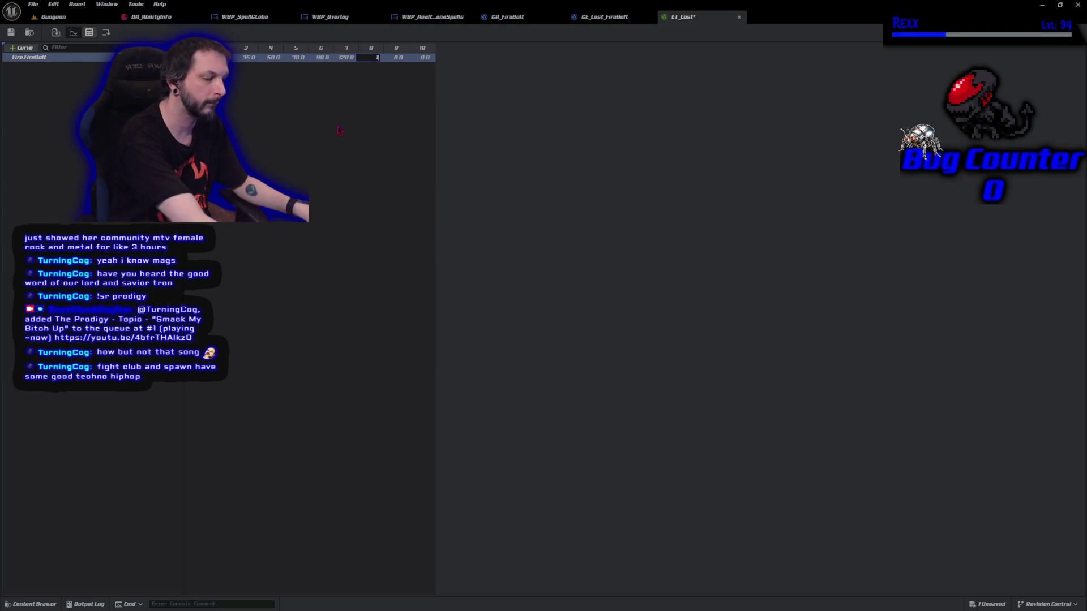
key("Tab")
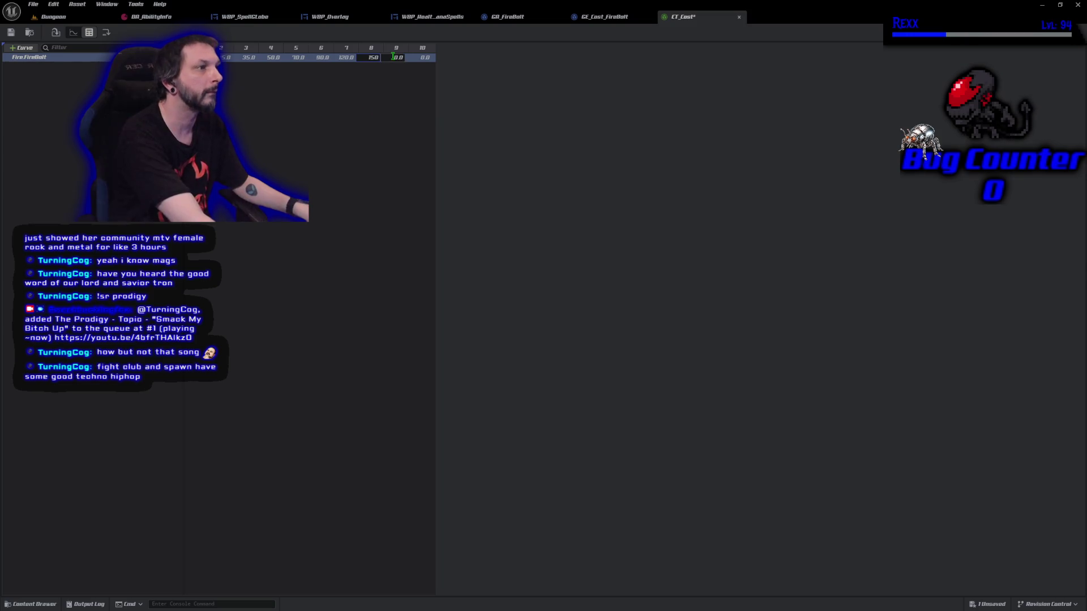
type("180")
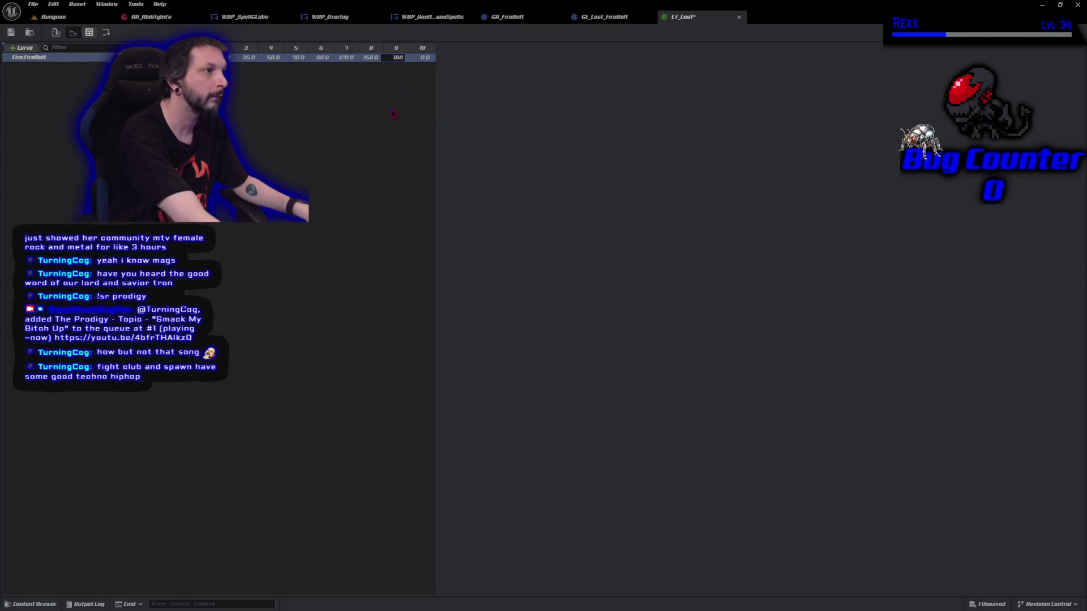
key("Tab")
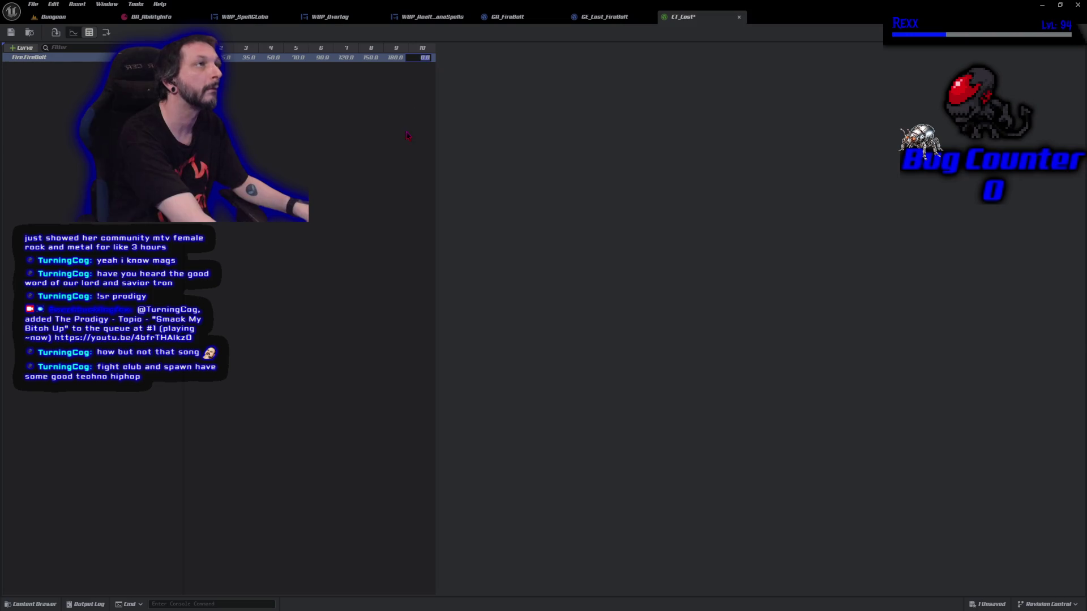
type("20")
key("Return")
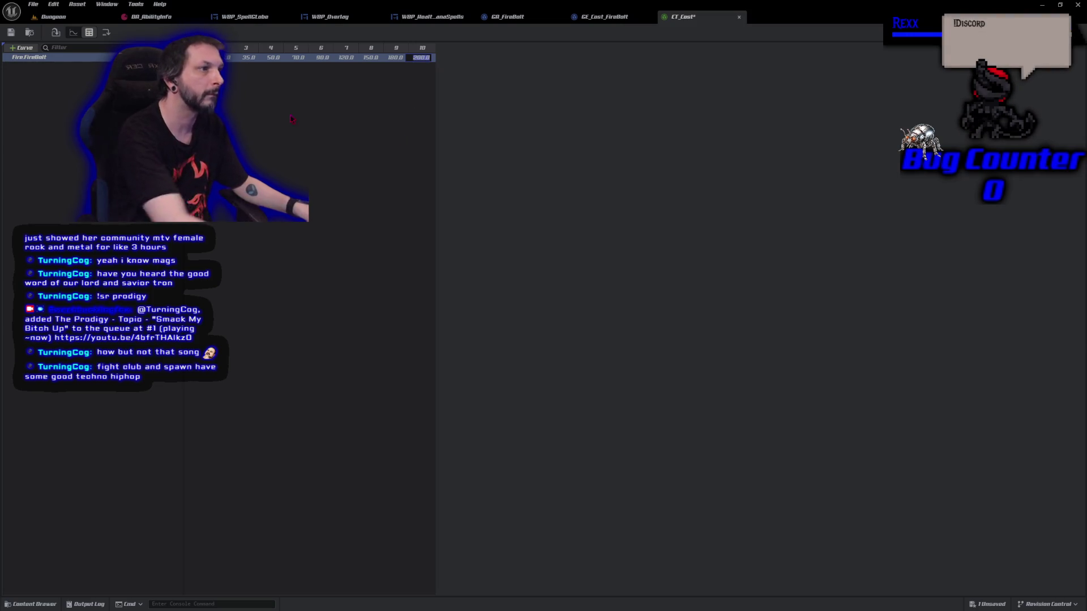
key("ctrl+s")
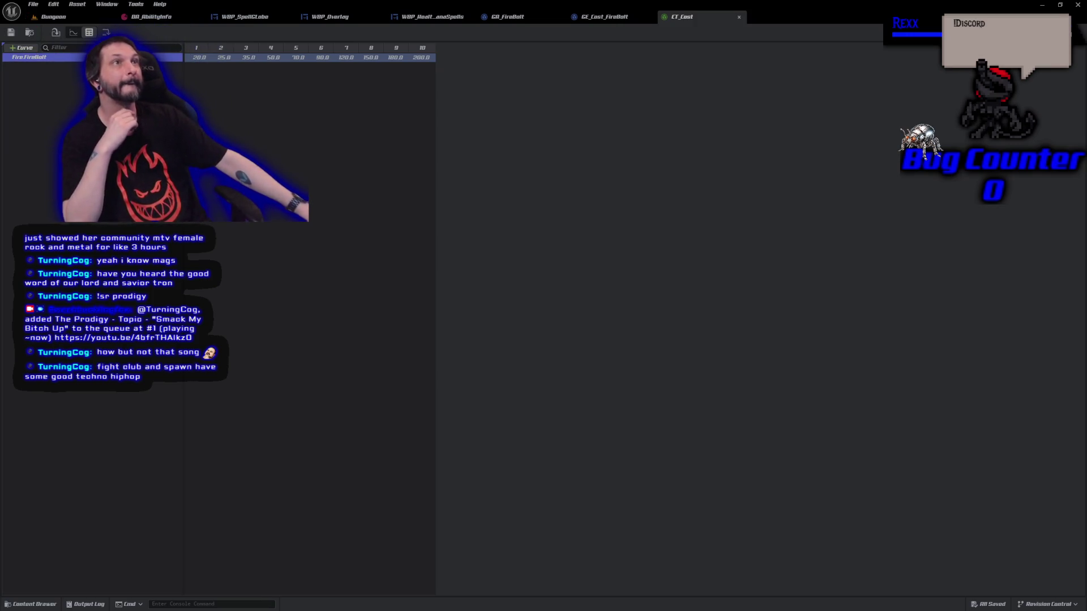
View the FireBolt cost values as a curve graph, panned to frame the stepped curve
left_click(73, 32)
scroll(495, 387, "down", 3)
mouse_move(454, 444)
left_mouse_down()
mouse_move(412, 389)
mouse_move(431, 392)
left_mouse_up()
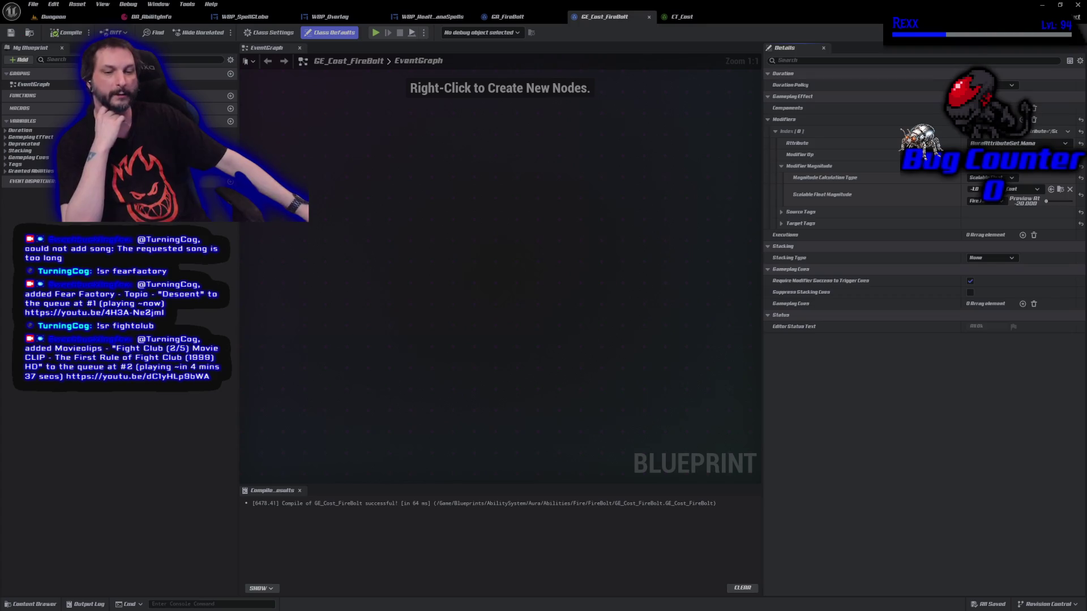
key("alt+Tab")
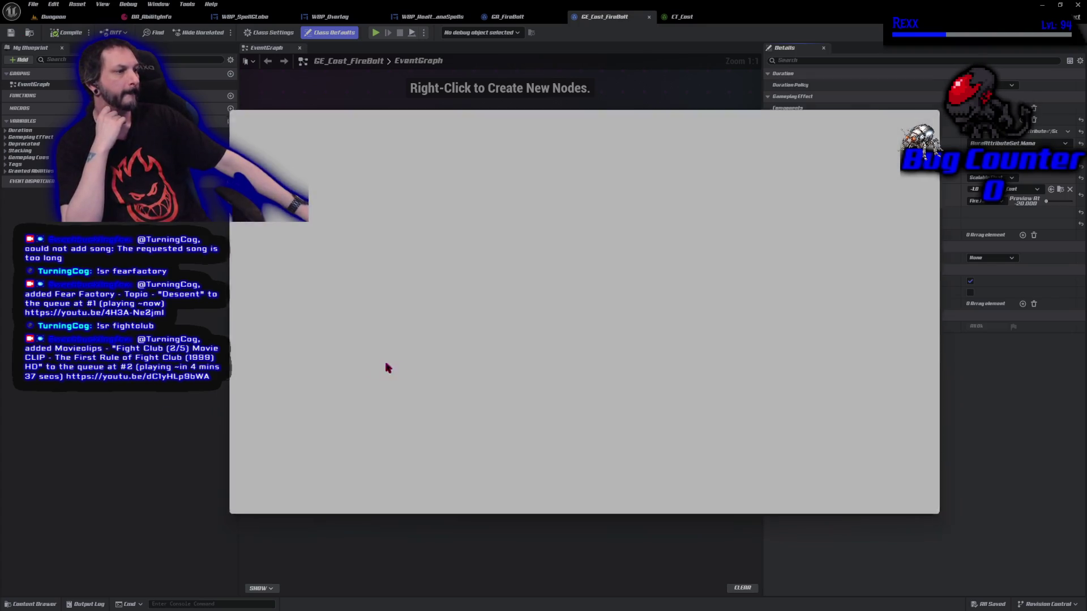
Commit the three changed files to Development as 'Gameplay Ability Cost' and push to origin
left_click(434, 443)
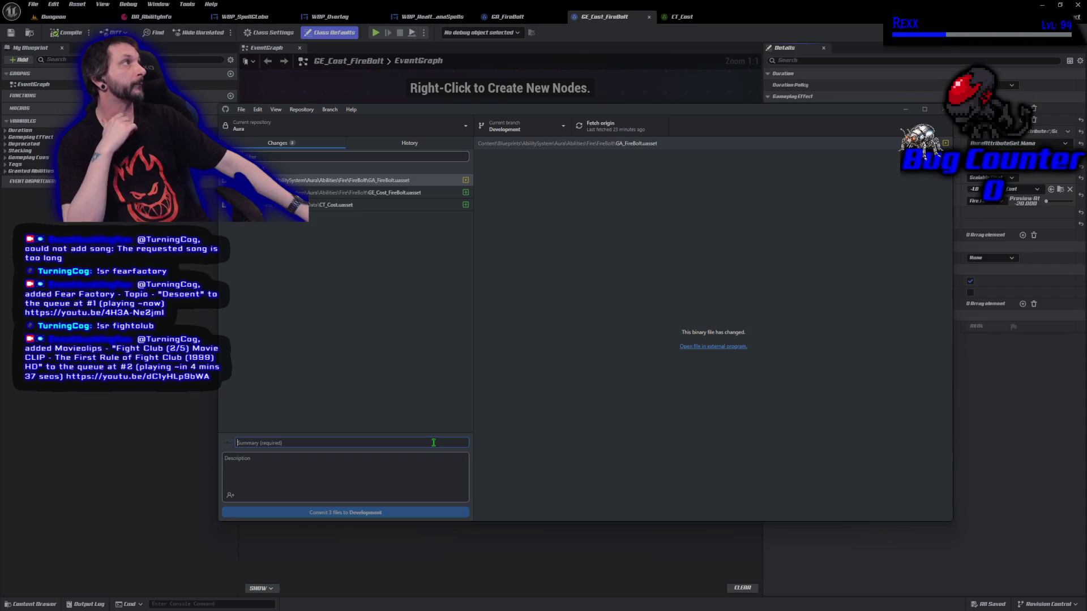
type("Ga")
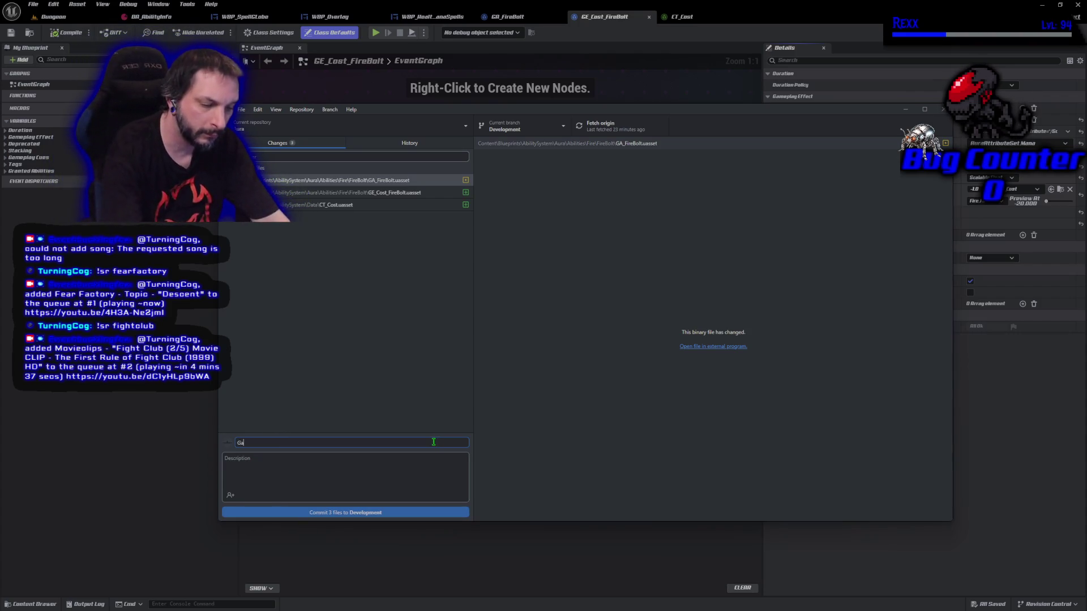
type("meplay Abi")
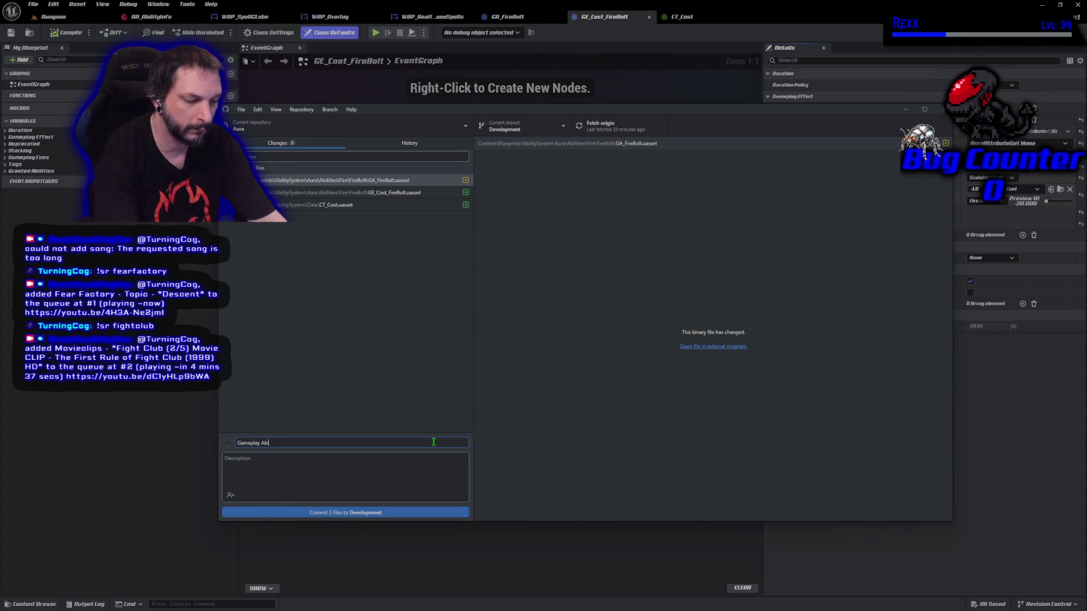
type("lity Cost")
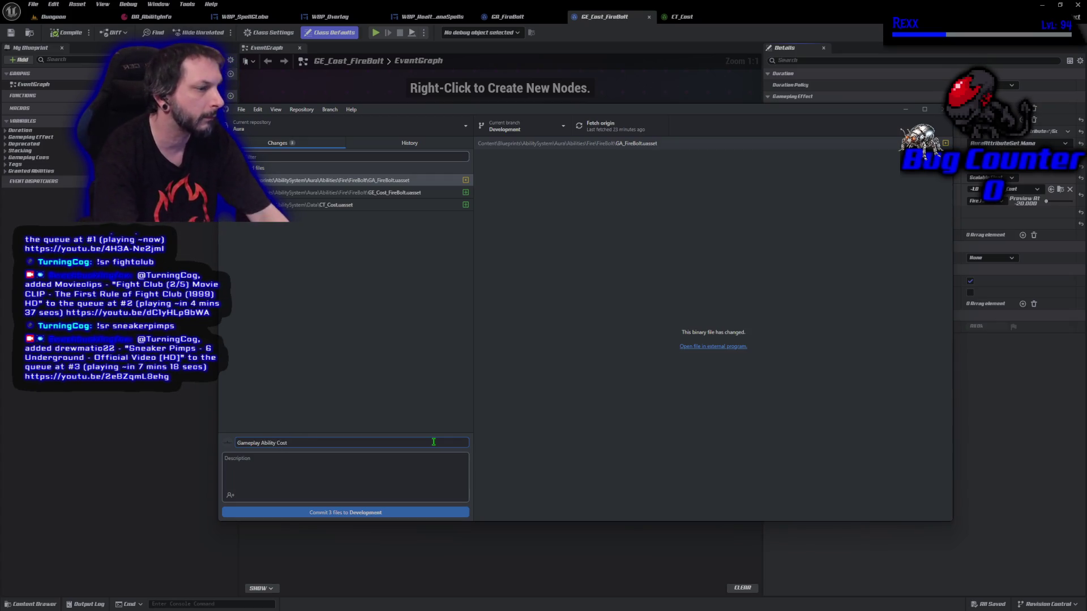
left_click(403, 512)
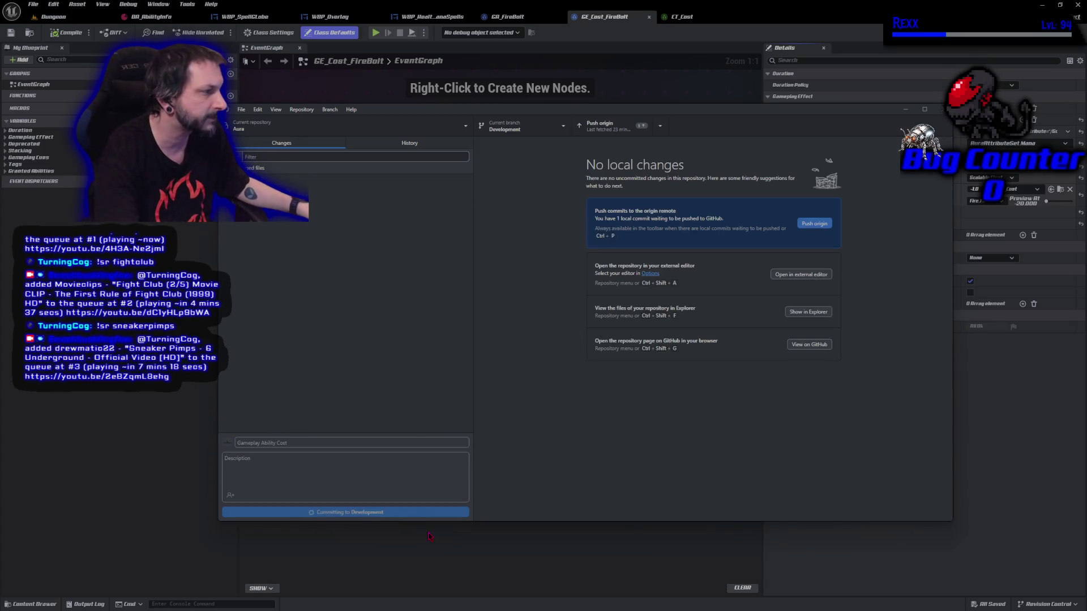
left_click(818, 224)
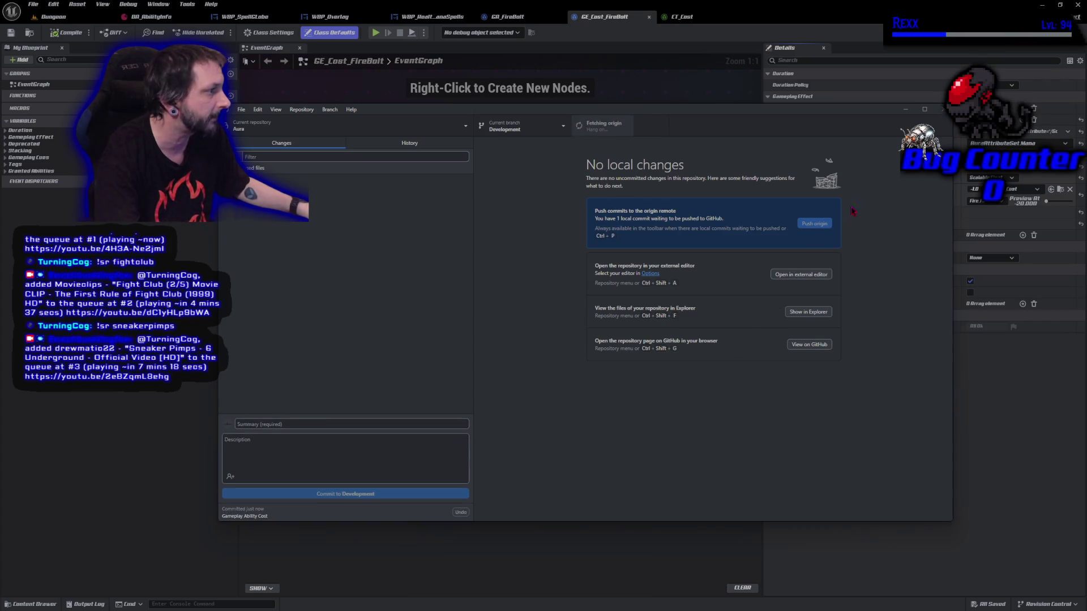
key("alt+Tab")
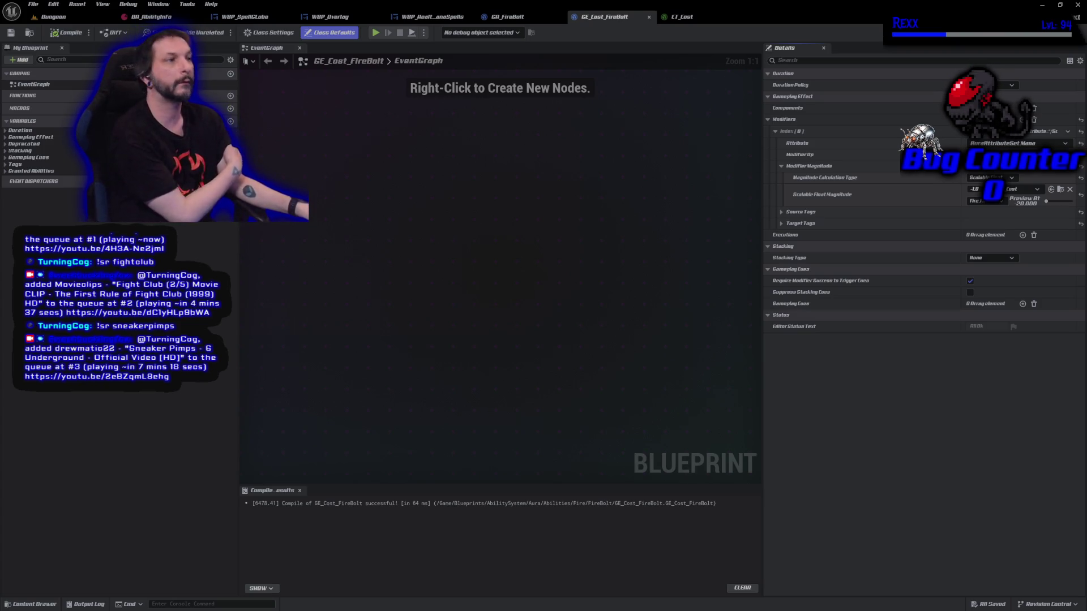
Shut down the Unreal editor and bring up the options for the open code files in Rider
left_click(1079, 5)
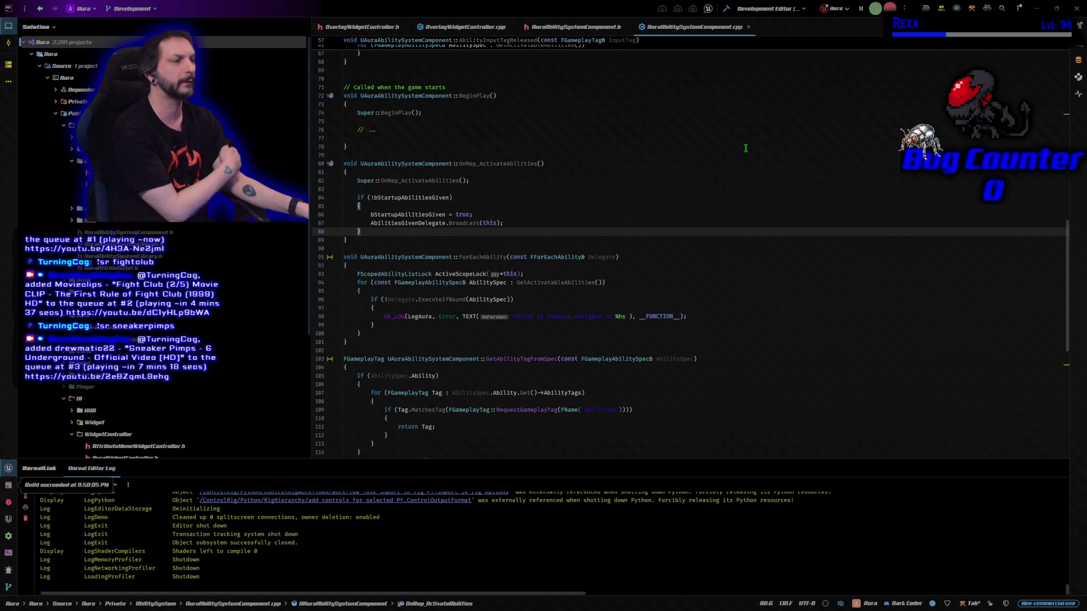
right_click(363, 26)
Close all code files and open AuraGameplayTags.h and AuraGameplayTags.cpp from Public/Data
left_click(385, 51)
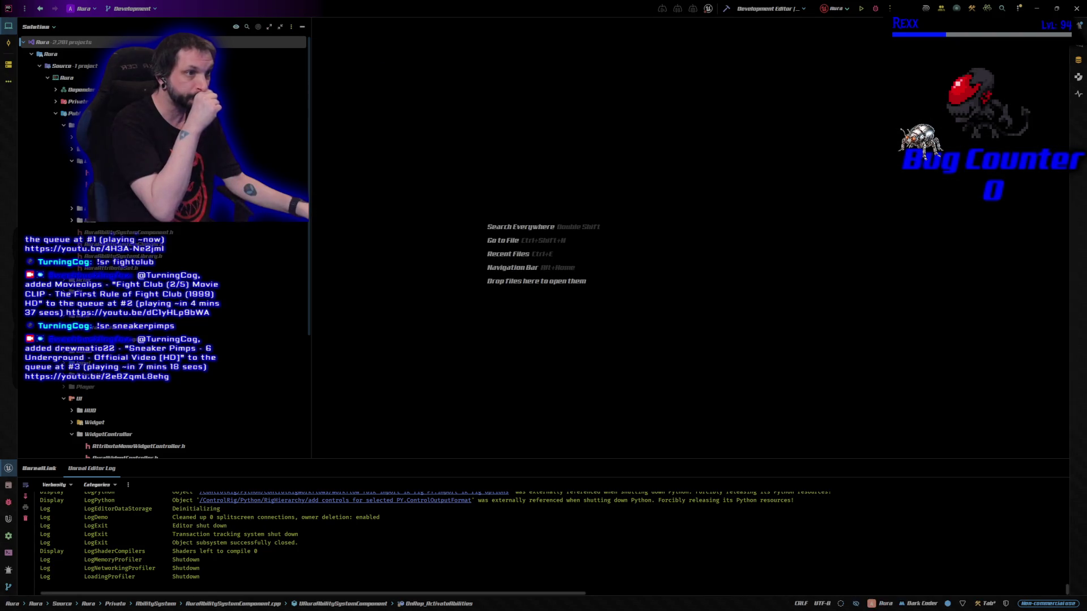
left_click(32, 54)
left_click(32, 54)
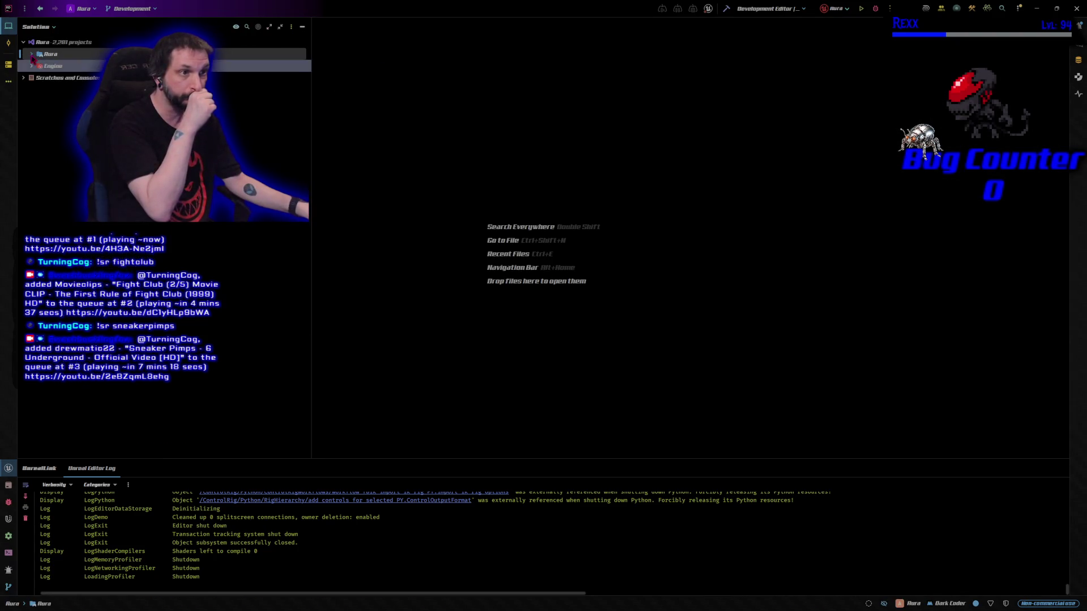
key("Right")
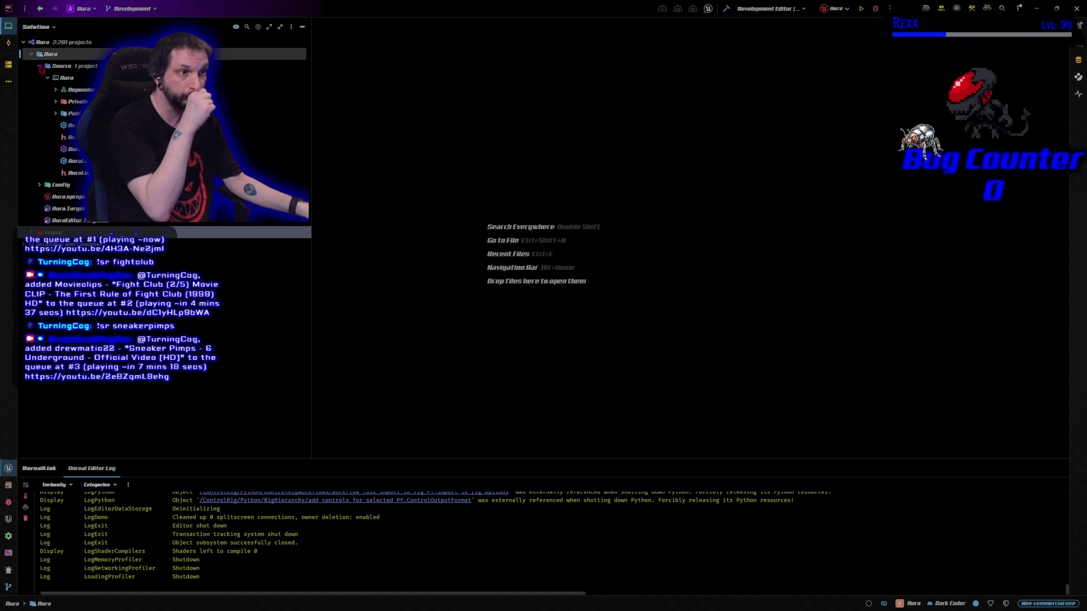
left_click(57, 114)
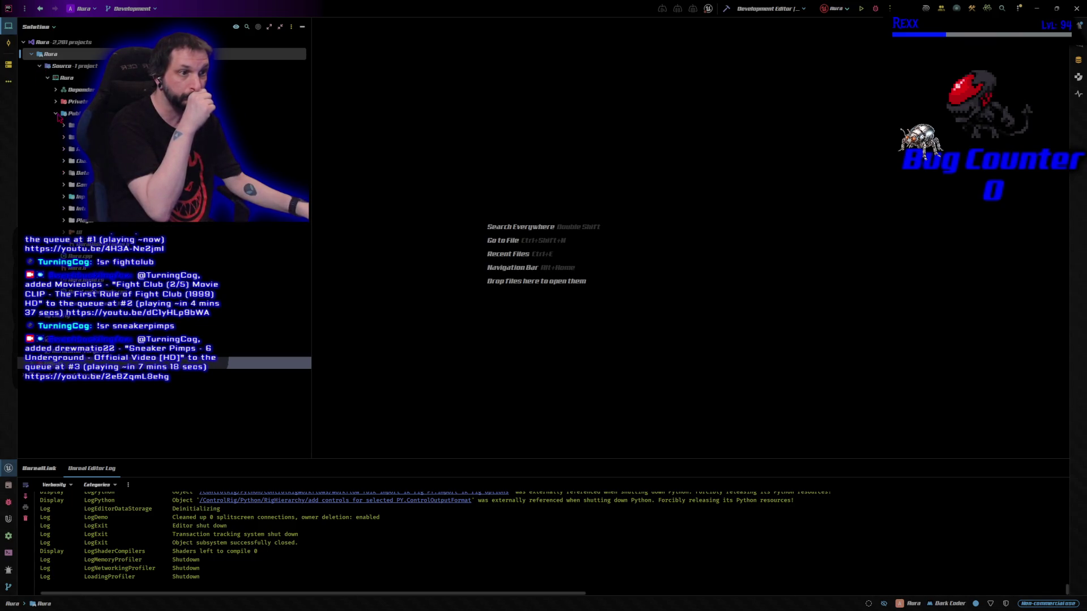
left_click(68, 175)
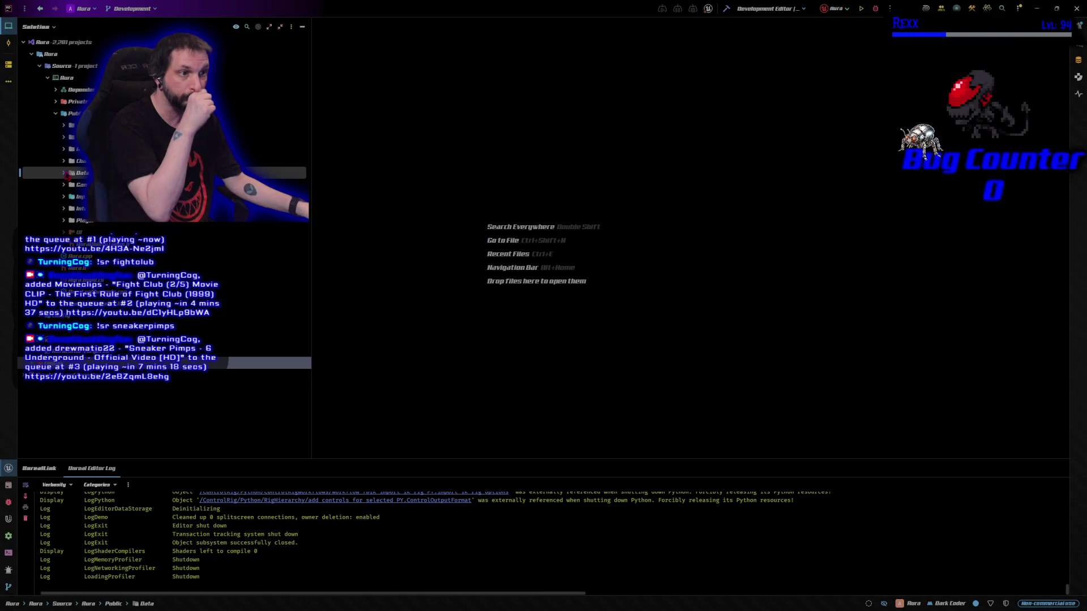
key("Right")
key("Down")
key("Down")
key("Return")
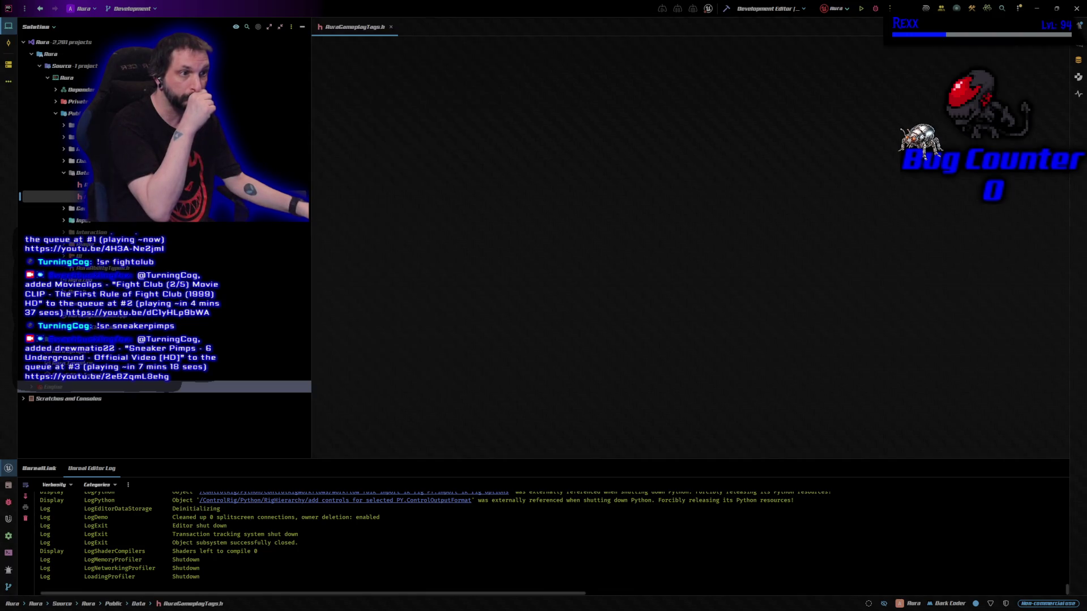
key("ctrl+alt+Home")
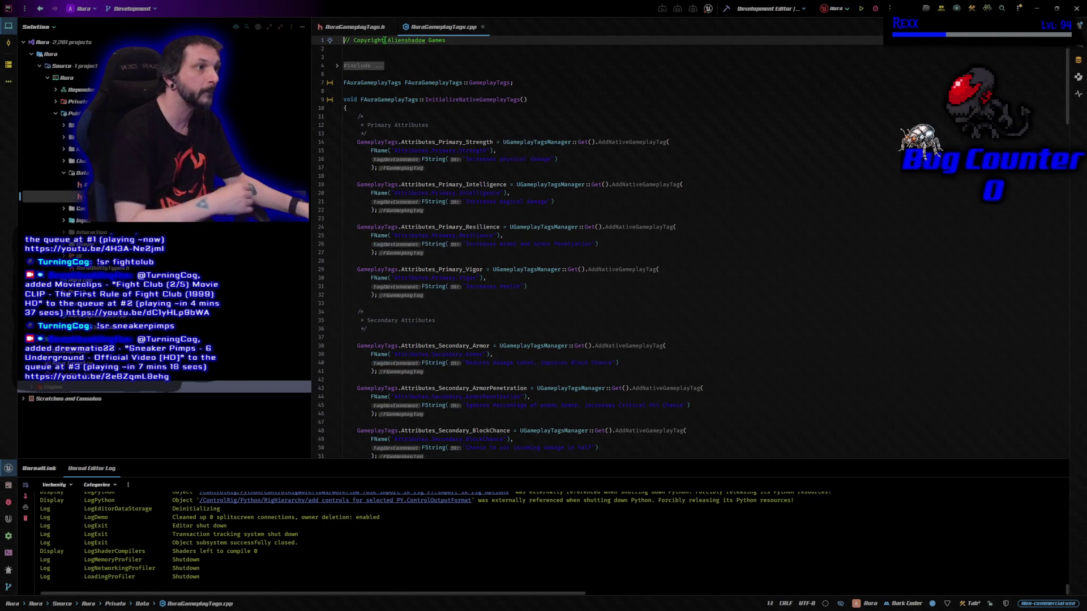
left_click(355, 28)
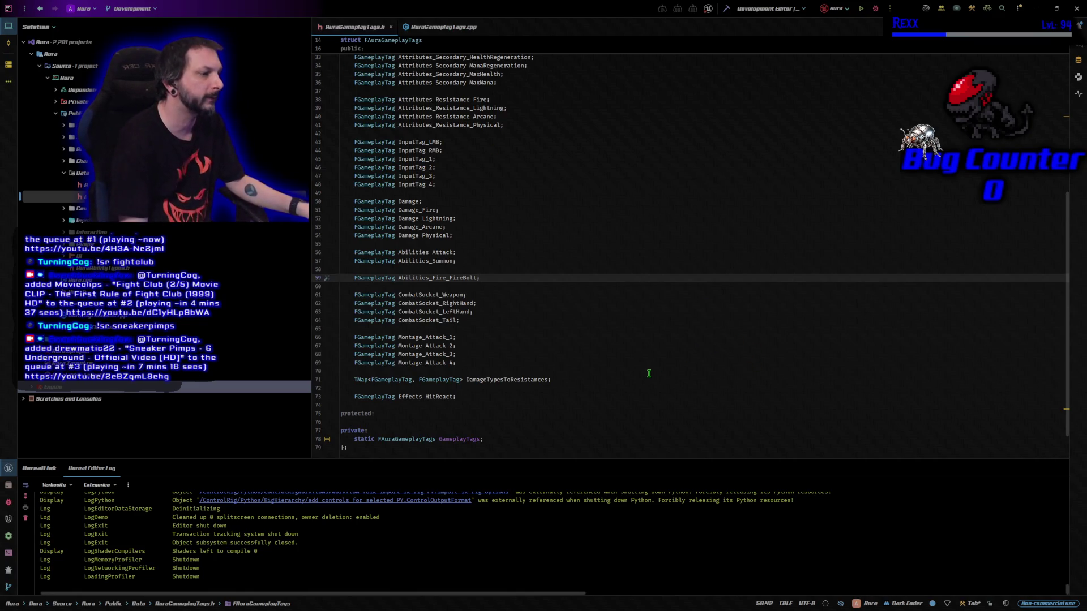
Declare FGameplayTag Cooldown_Fire_FireBolt after the FireBolt ability tag in AuraGameplayTags.h
scroll(589, 341, "up", 10)
scroll(590, 342, "down", 10)
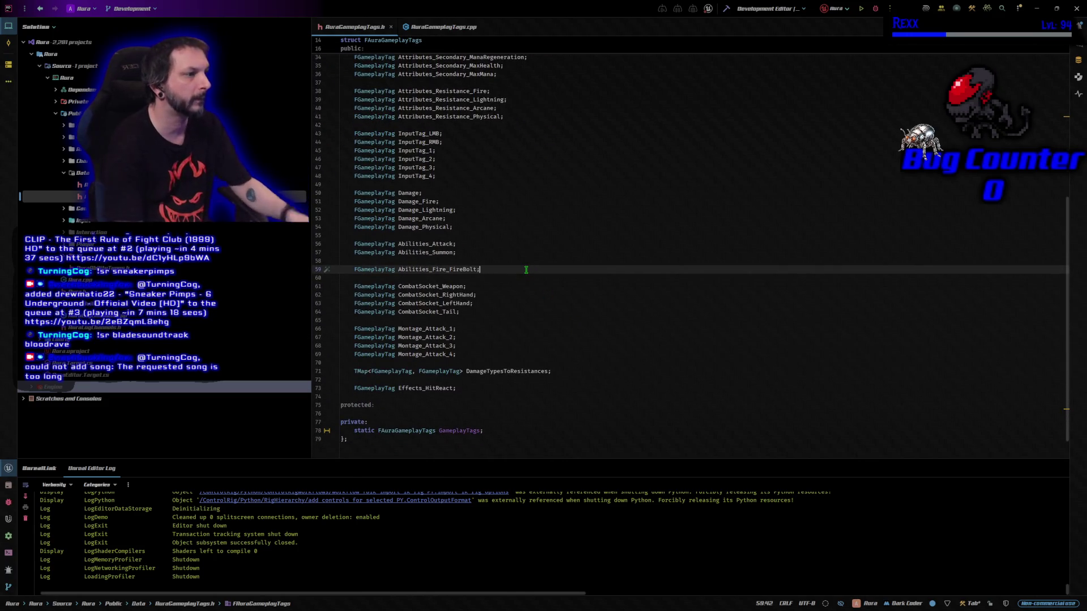
key("Return")
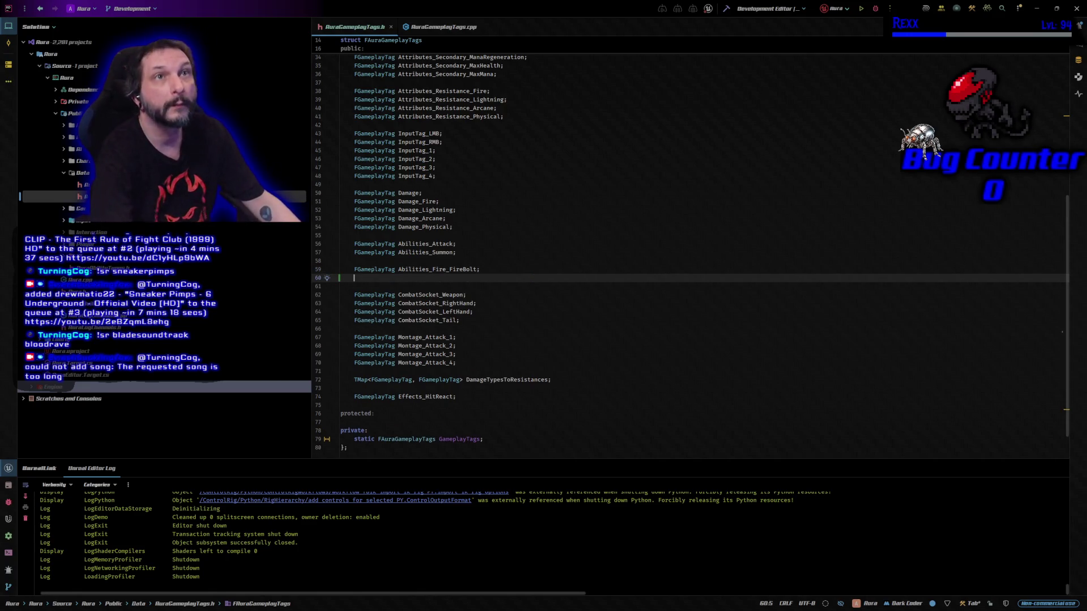
type("FGameplayTag ")
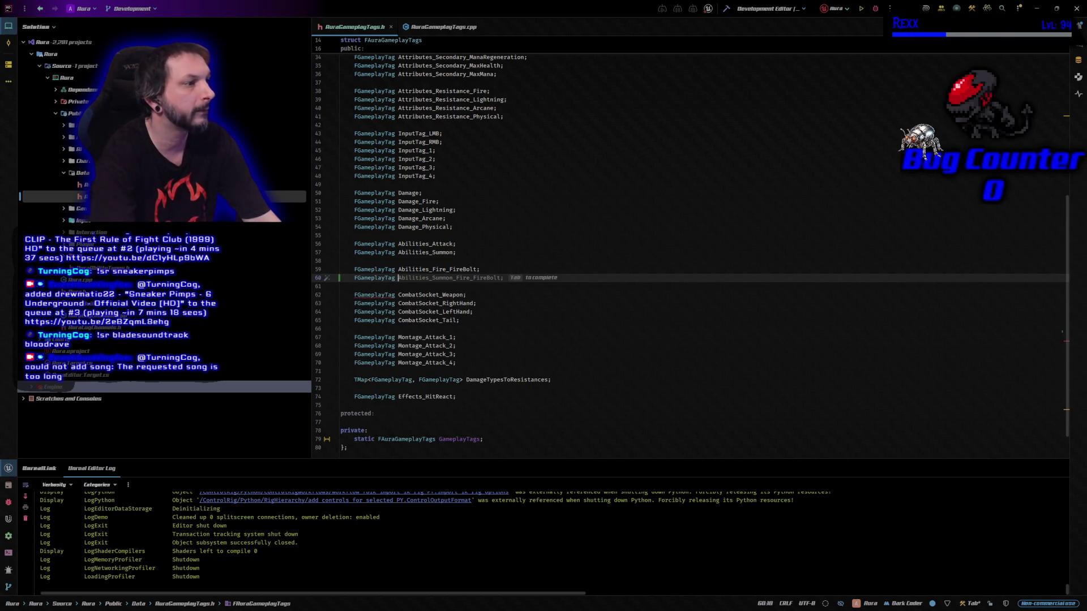
type("Cool")
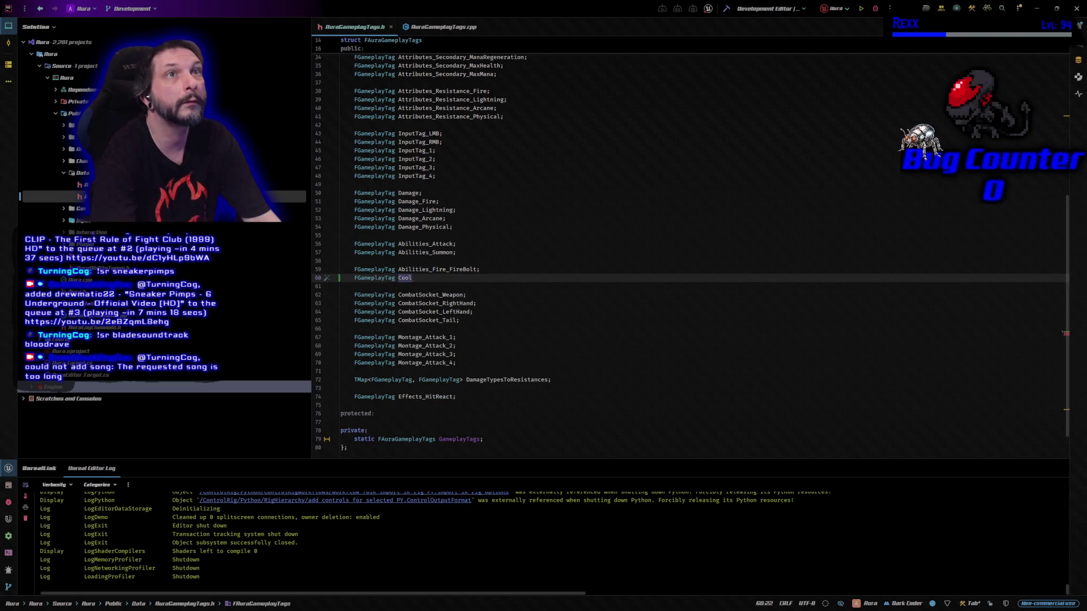
type("down_")
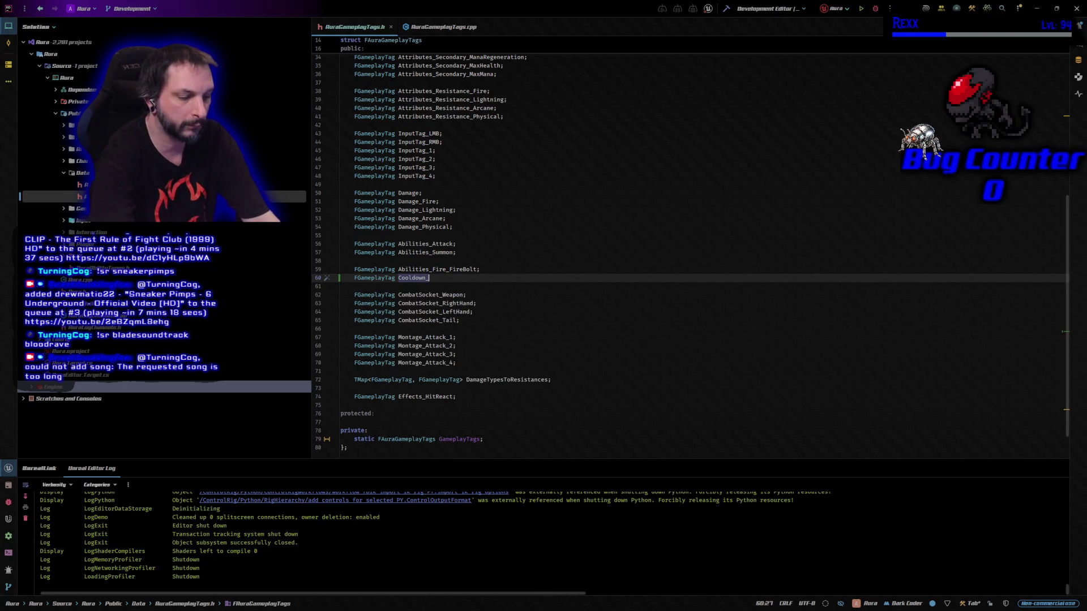
type("Fire_")
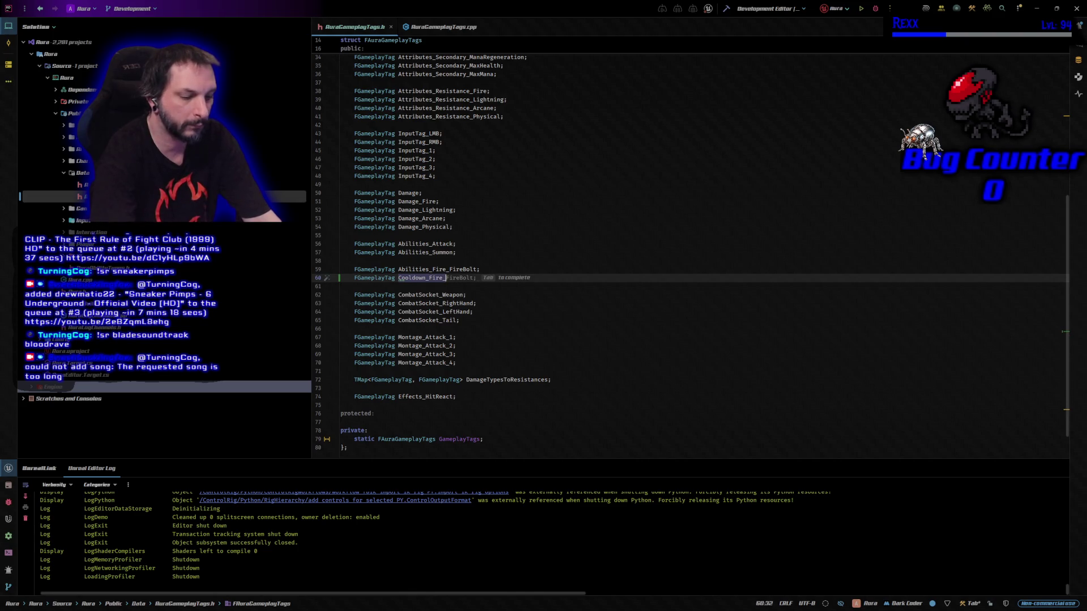
type("FireBolt")
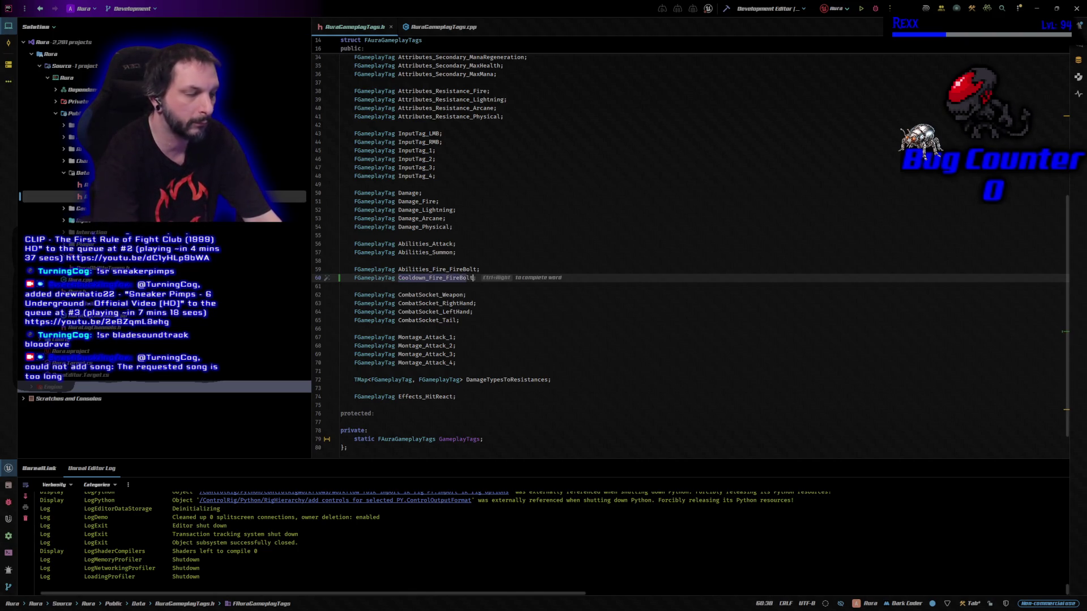
type(";")
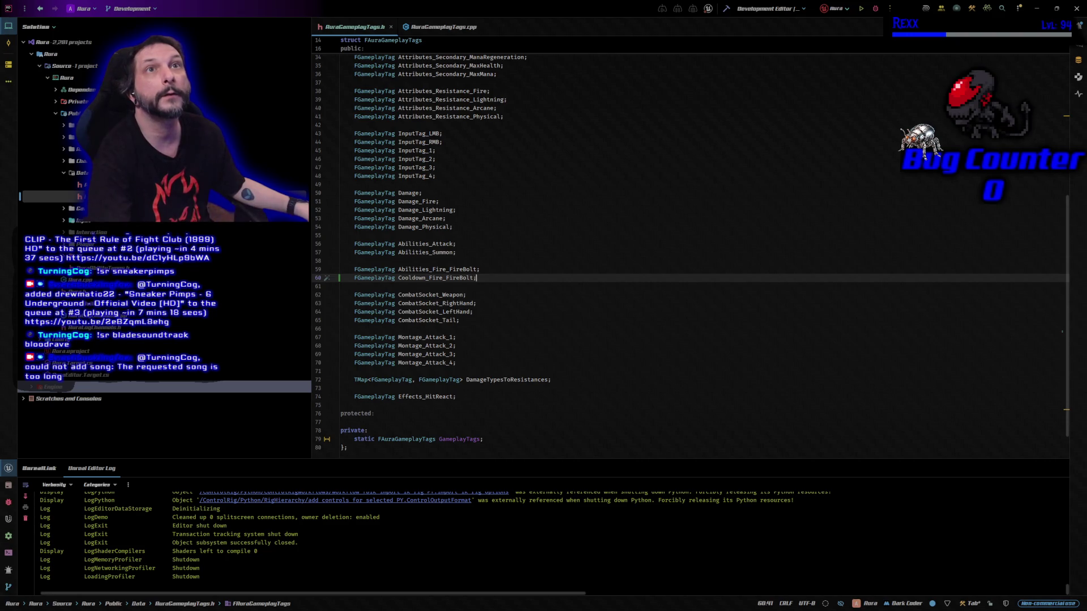
left_click(424, 27)
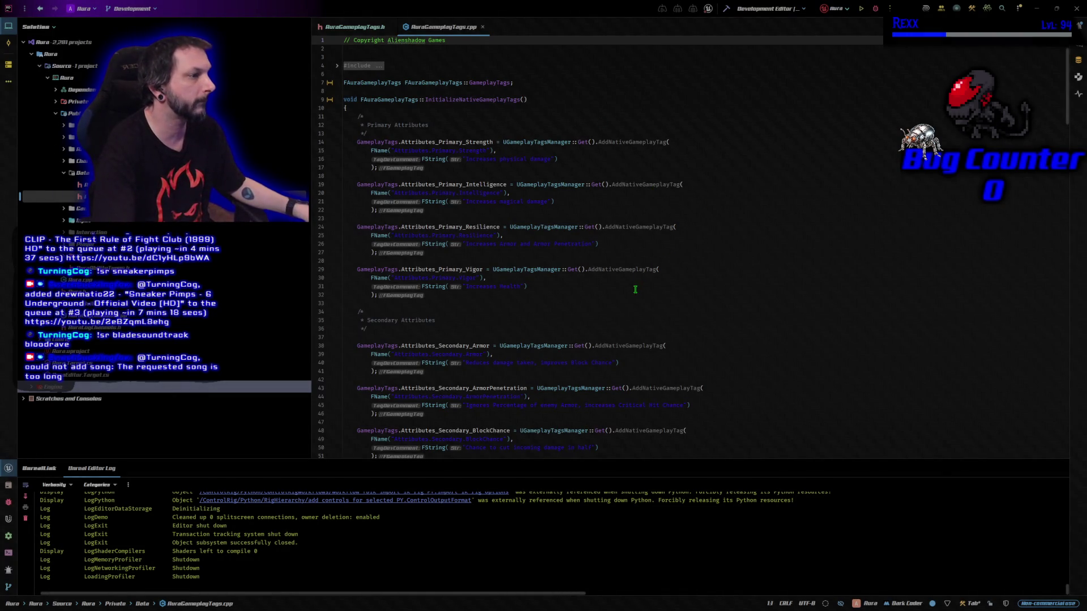
Paste the Cooldown_Fire_FireBolt registration block after the FireBolt ability block, then build the project
scroll(633, 296, "down", 1)
scroll(628, 296, "down", 15)
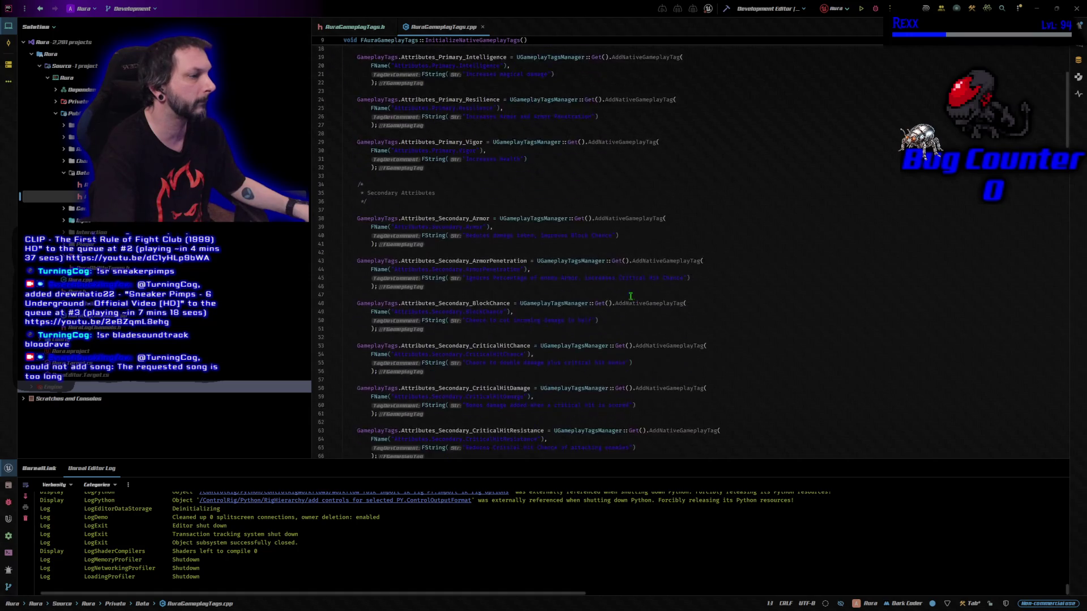
scroll(623, 297, "down", 15)
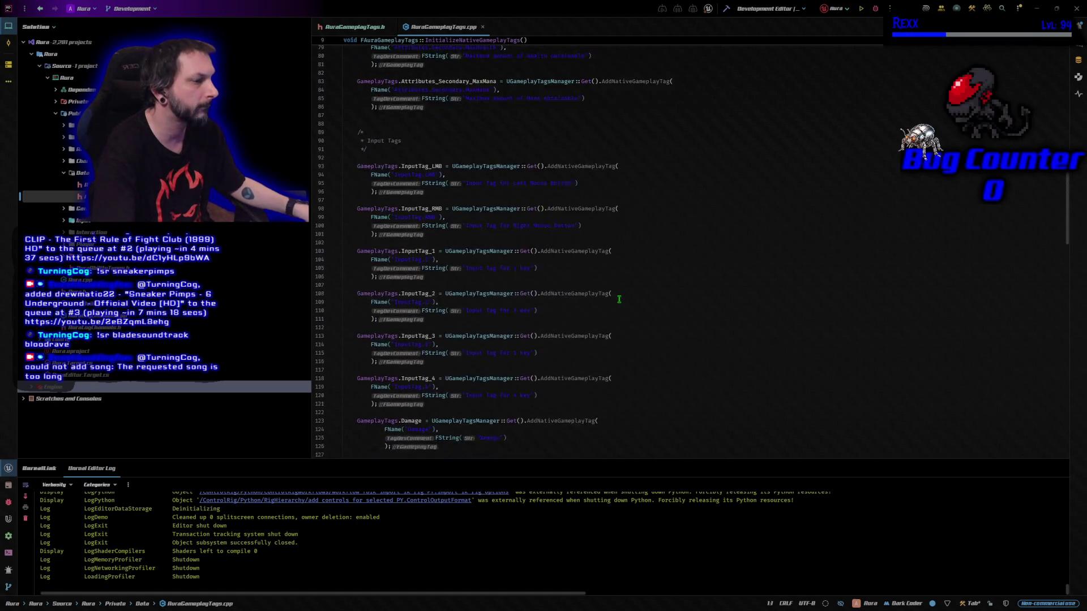
scroll(618, 299, "down", 17)
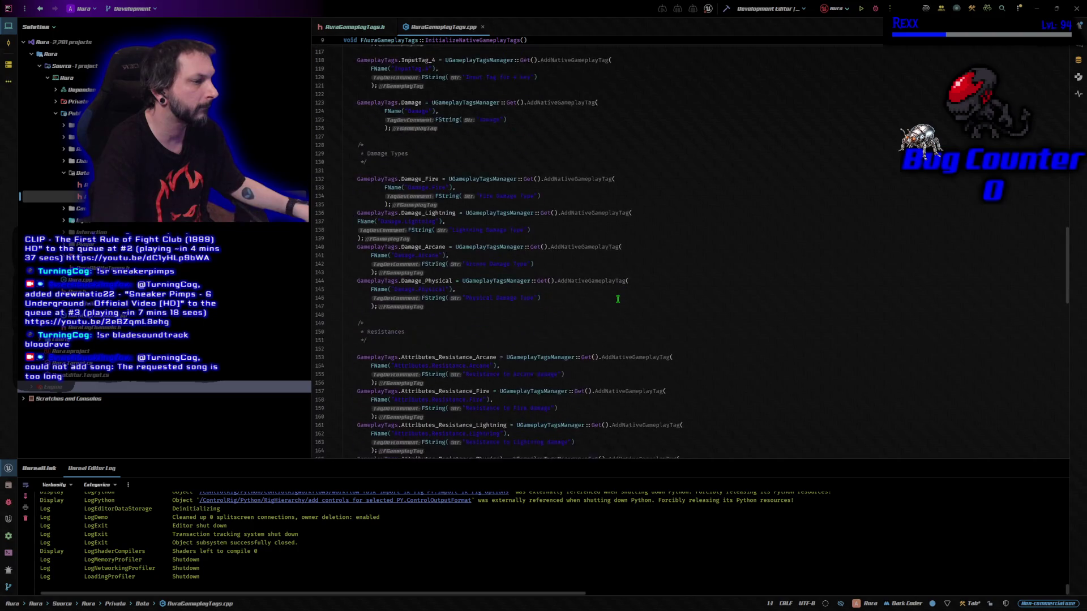
scroll(611, 300, "down", 11)
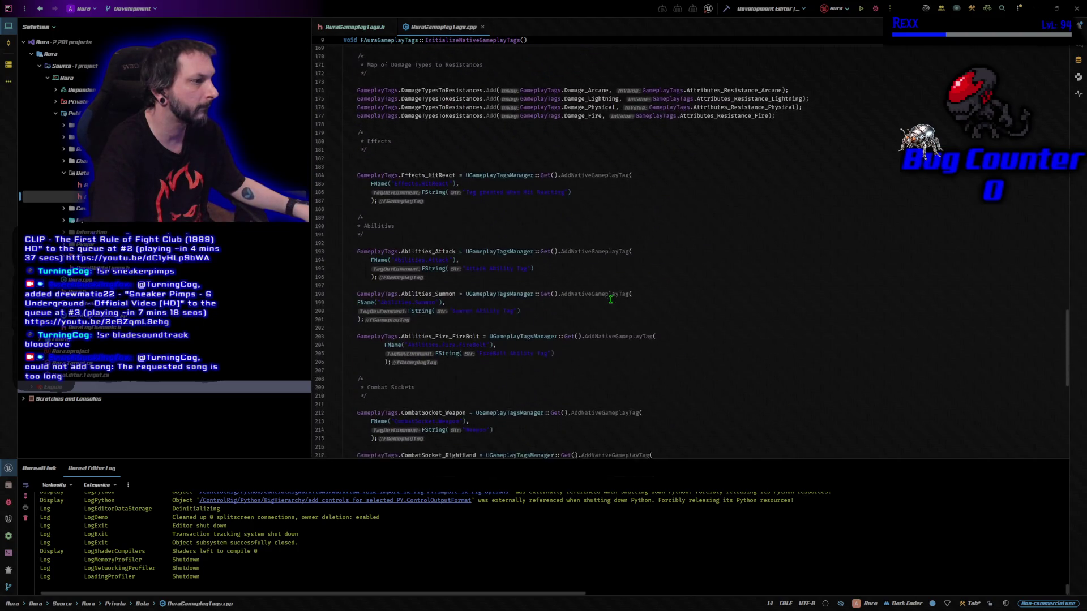
left_click(605, 312)
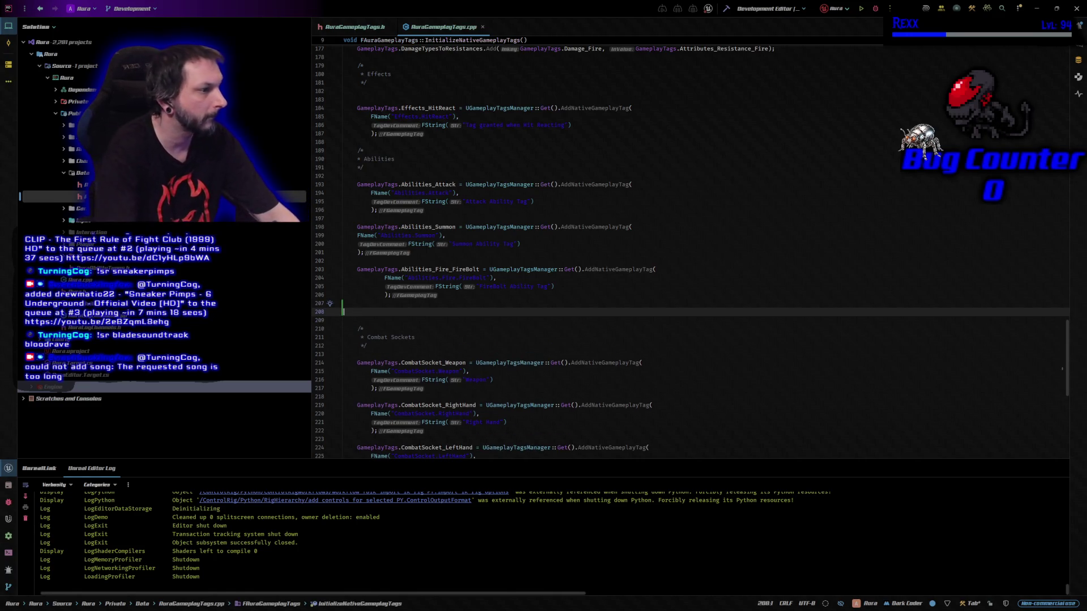
key("ctrl+v")
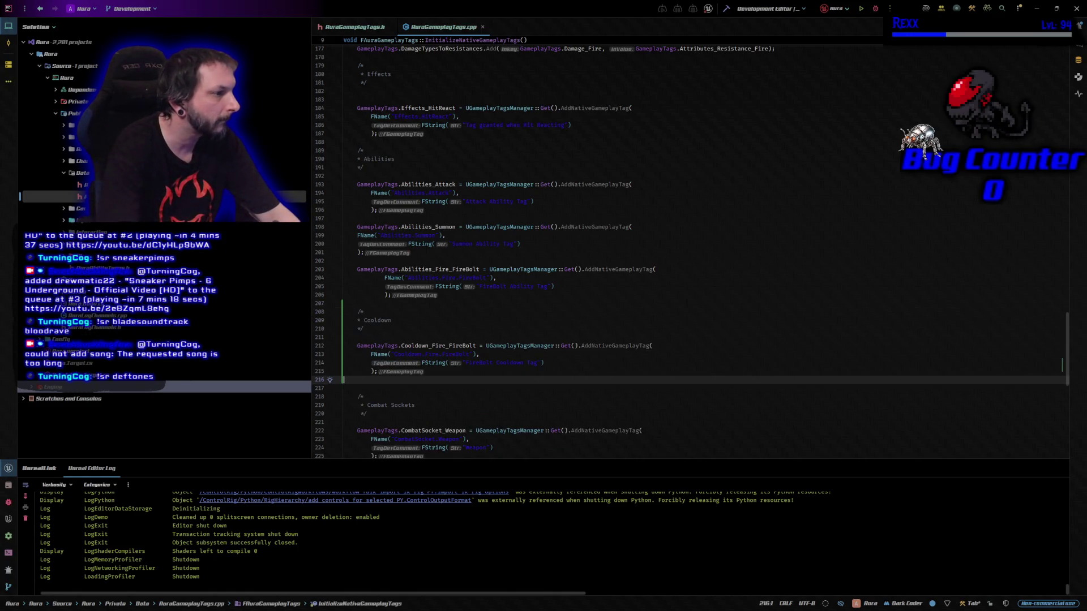
key("ctrl+shift+b")
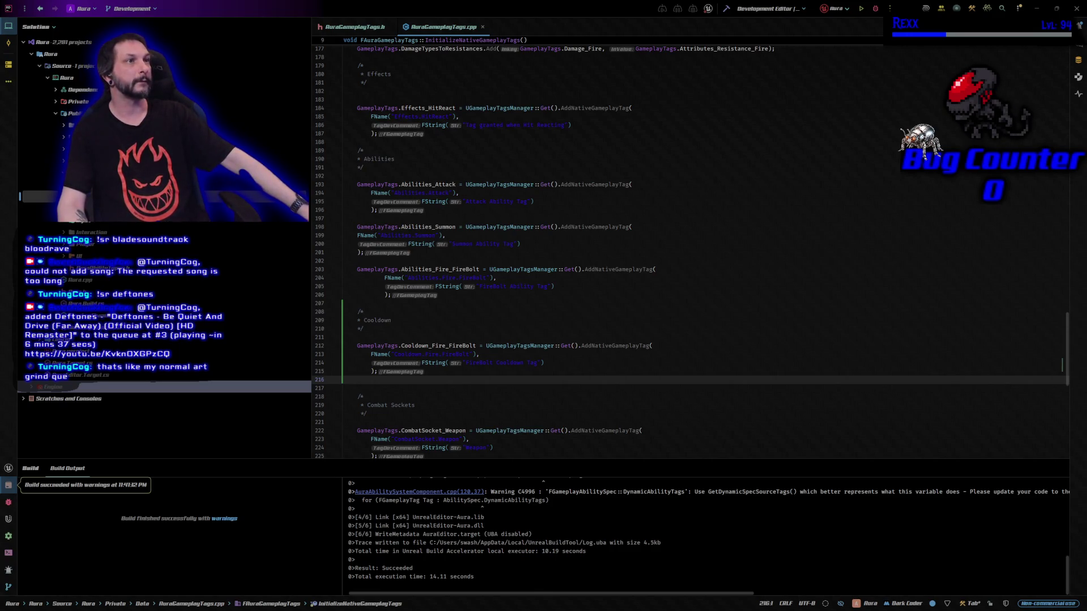
Launch the Aura editor under the Rider debugger
left_click(876, 10)
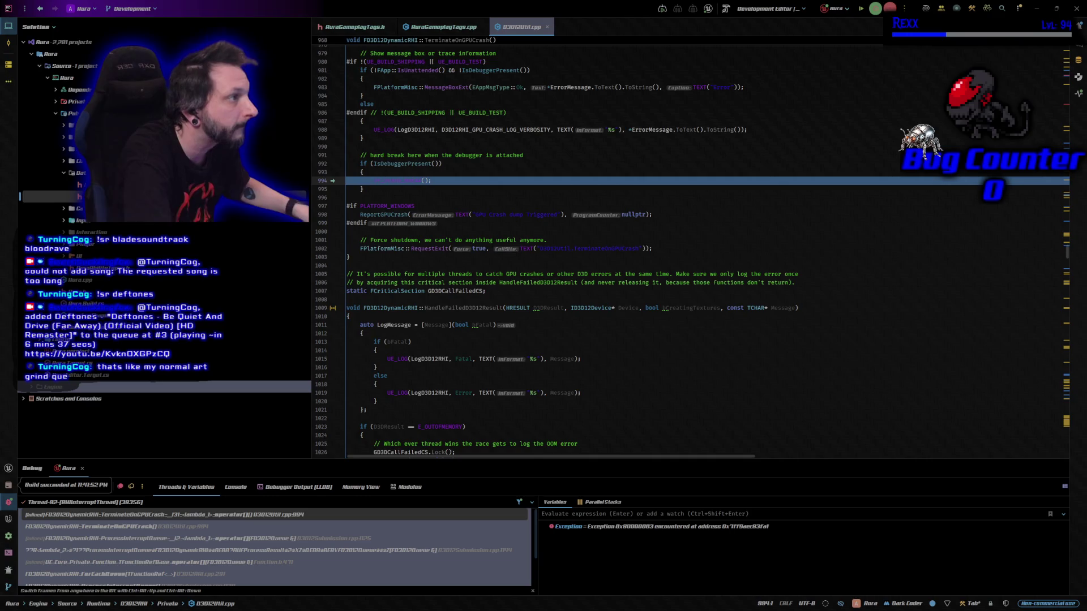
Close D3D12Util.cpp, resume past the GPU crash, dismiss the crash reporter, and relaunch debugging
middle_click(516, 32)
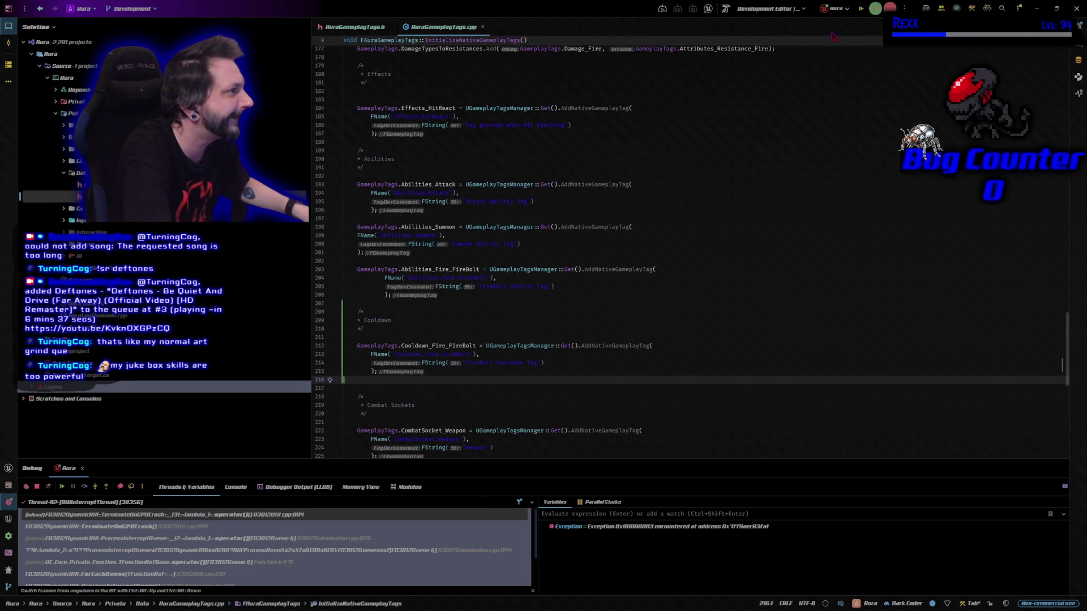
left_click(859, 13)
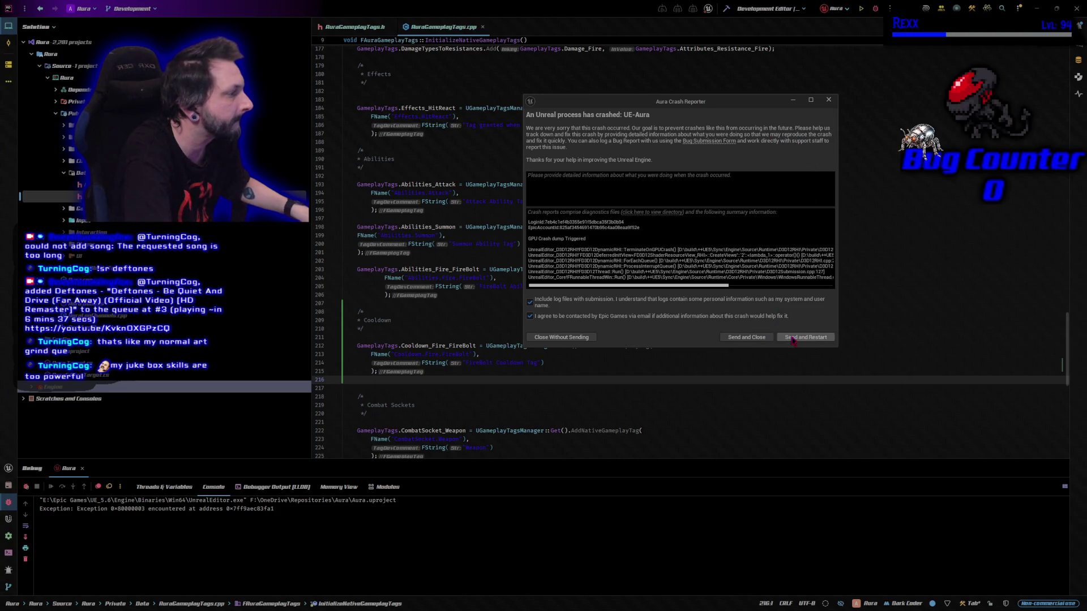
left_click(828, 100)
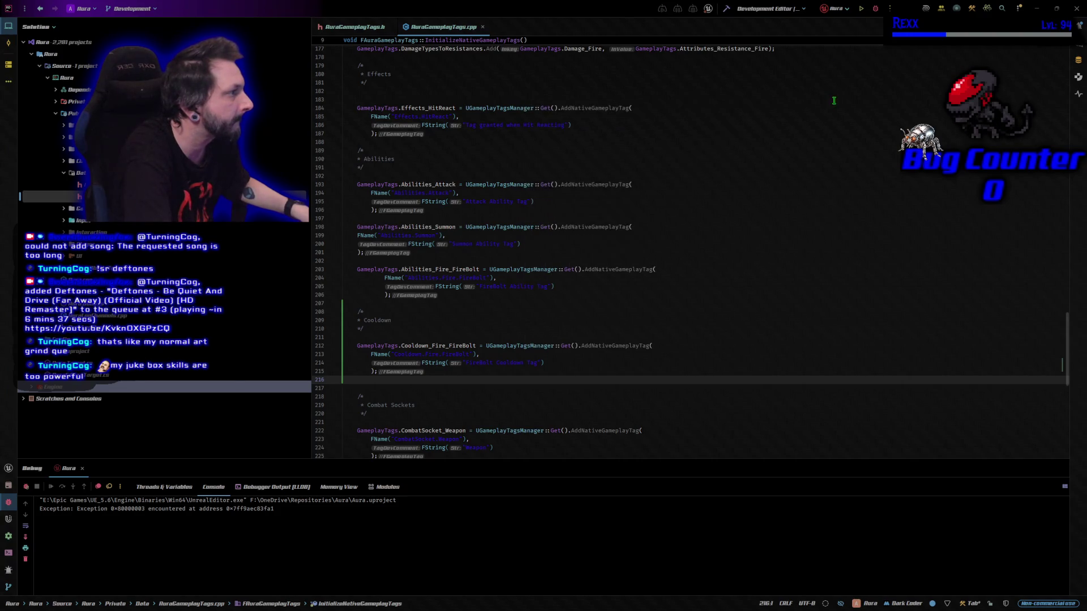
left_click(876, 9)
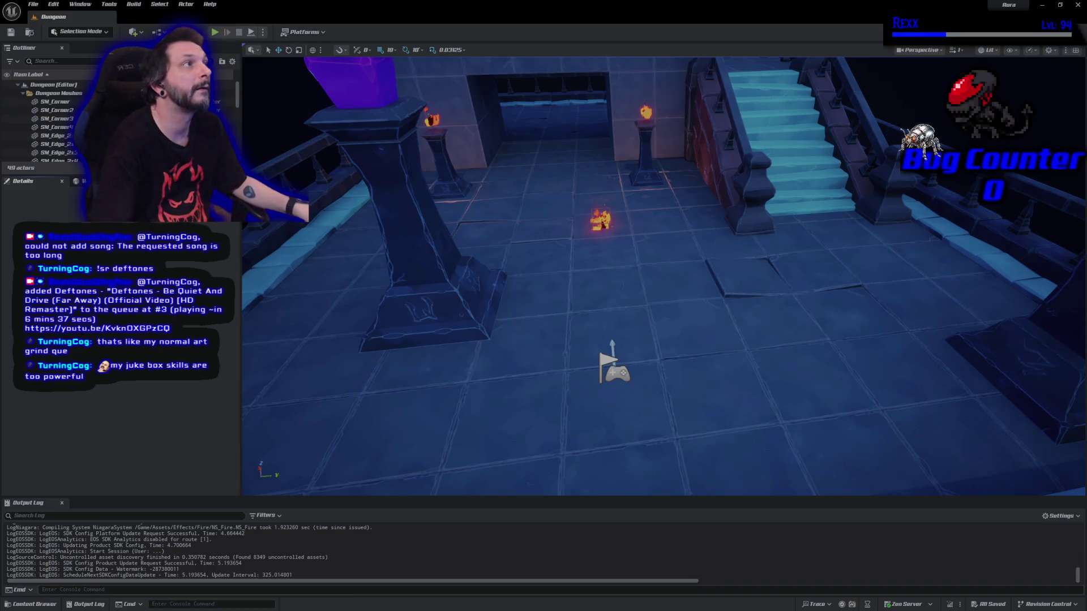
Open the content drawer on the AbilitySystem Data folder with CT_Cost and CT_Damage
key("ctrl+space")
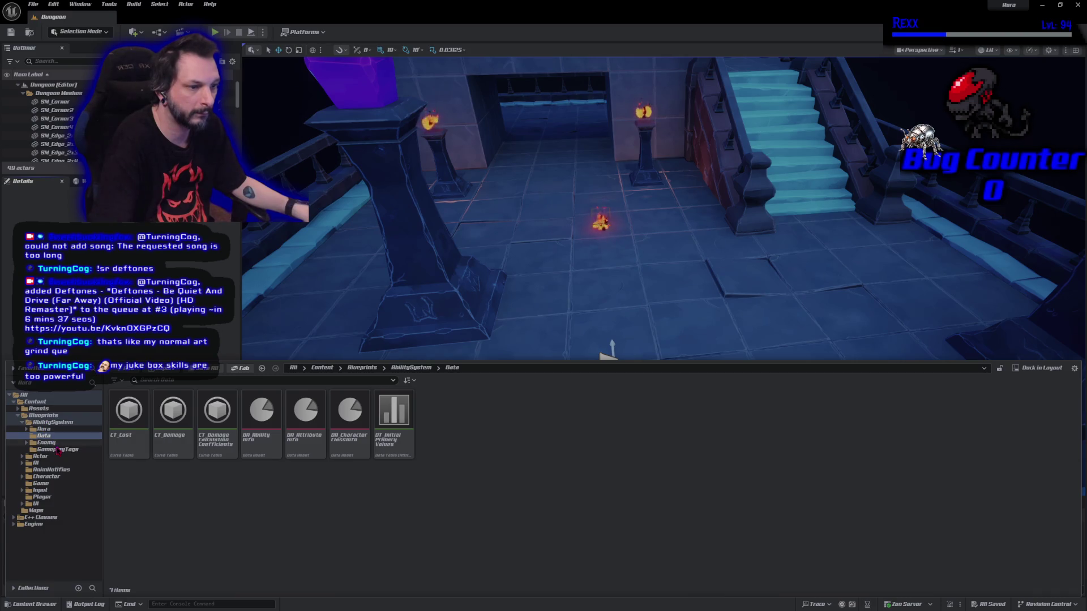
Browse to Aura/Abilities/Fire/FireBolt and open the GA_FireBolt ability blueprint
left_click(44, 428)
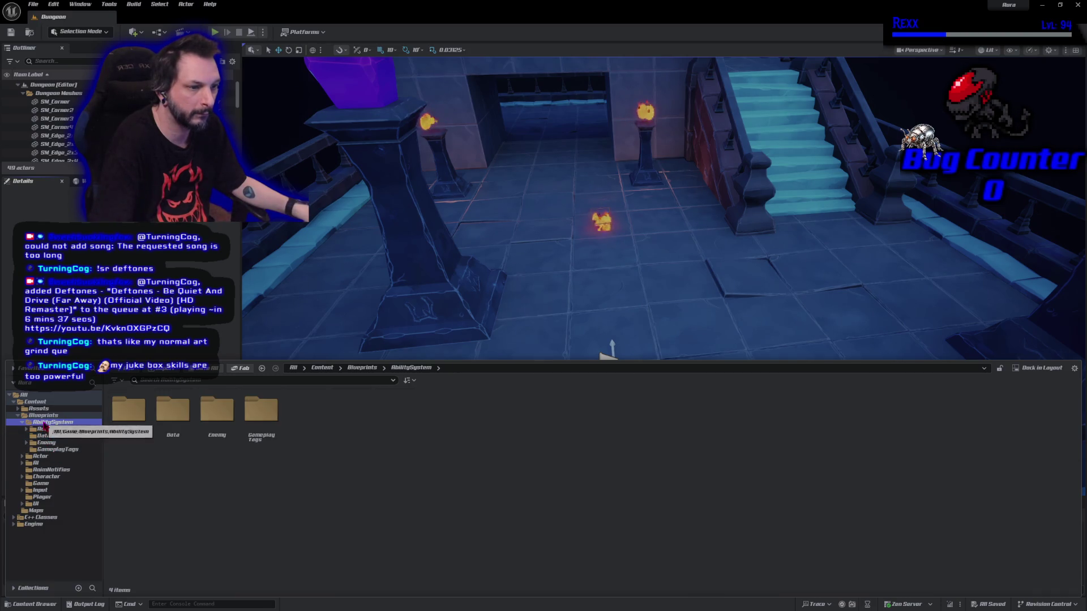
double_click(134, 449)
double_click(135, 451)
double_click(135, 453)
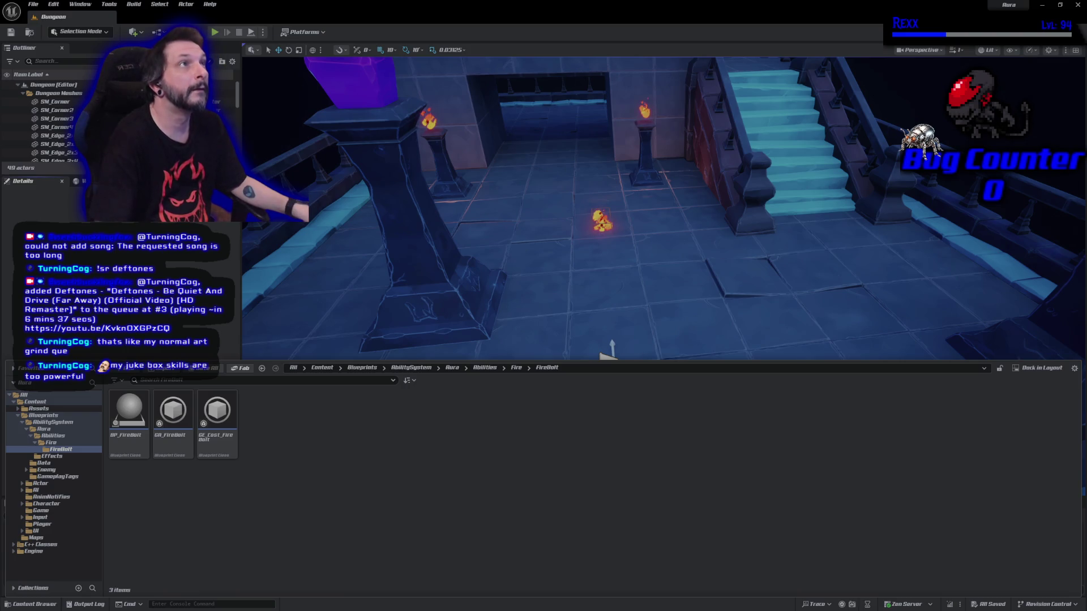
right_click(270, 444)
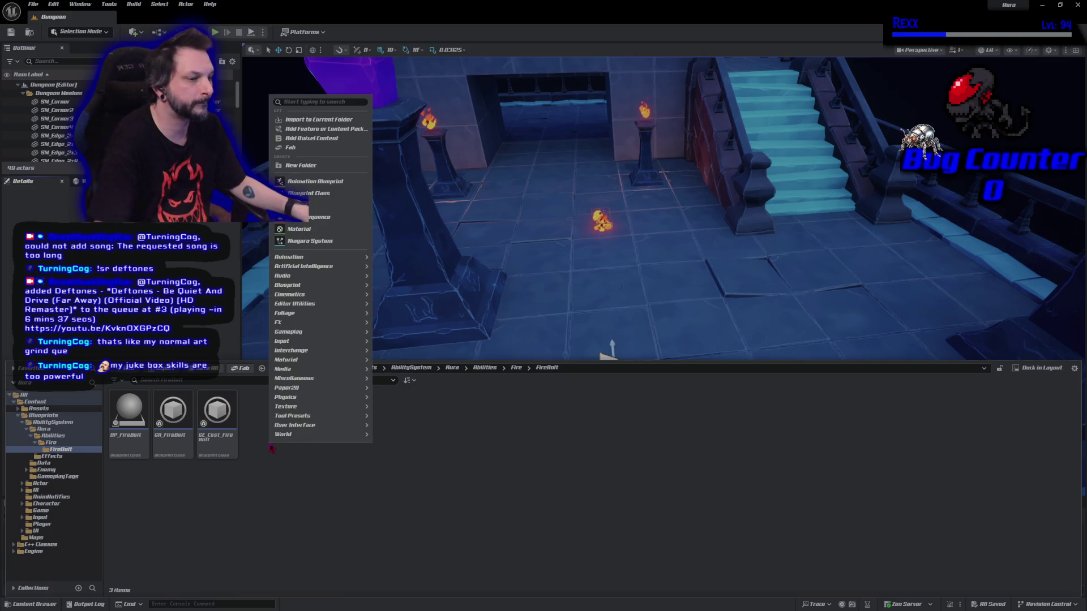
double_click(173, 441)
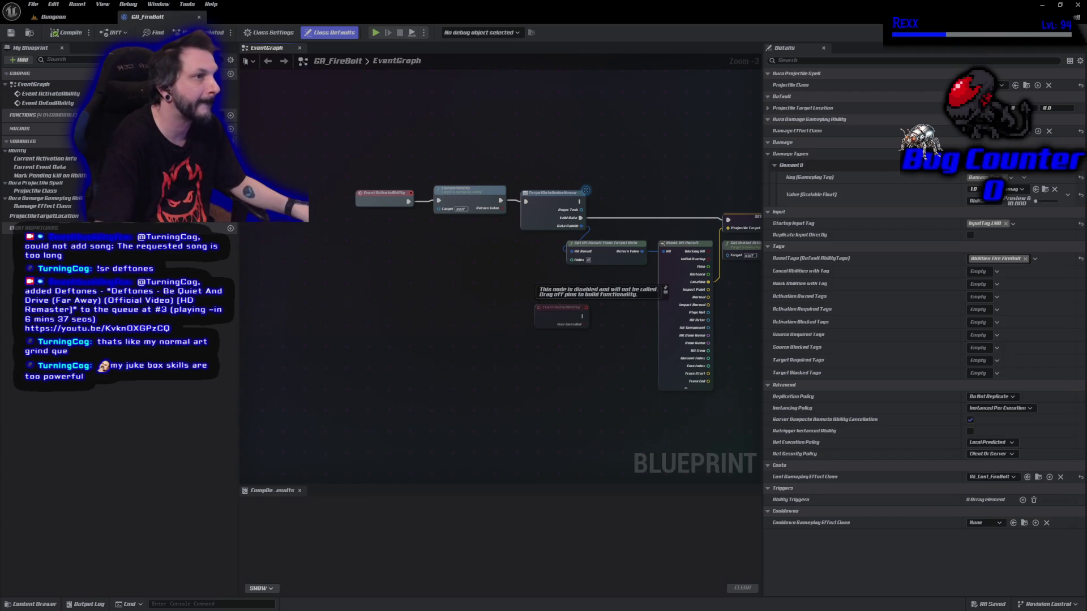
Open GE_Cost_FireBolt's settings, then return to the Dungeon level showing the FireBolt folder's assets
left_click(34, 604)
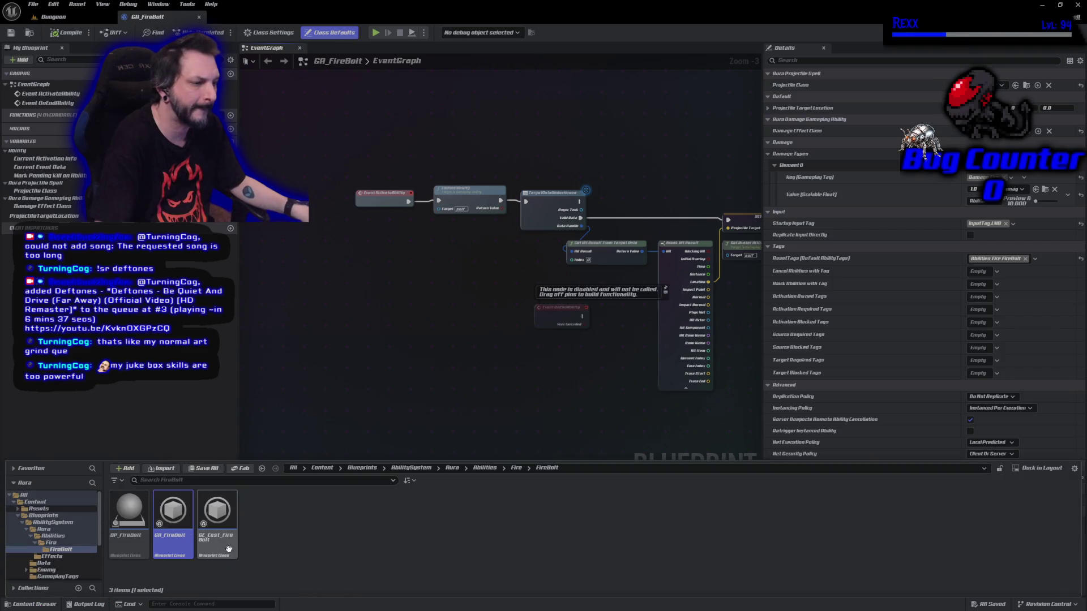
double_click(227, 546)
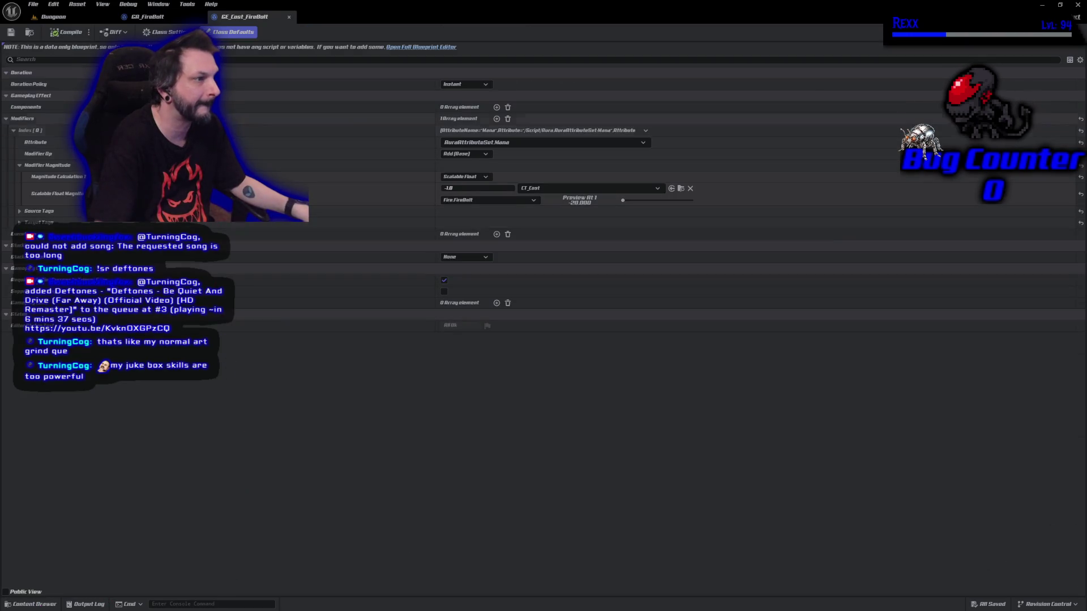
left_click(53, 16)
left_click(51, 605)
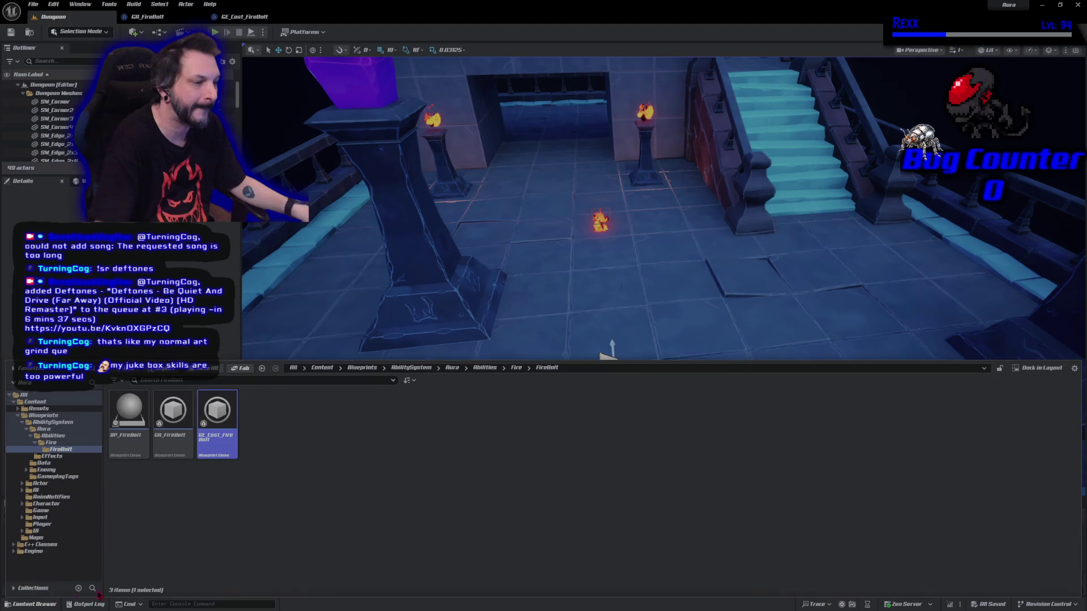
right_click(322, 423)
Create a new Blueprint Class in the FireBolt folder with GameplayEffect as the parent class
mouse_move(374, 301)
mouse_move(383, 352)
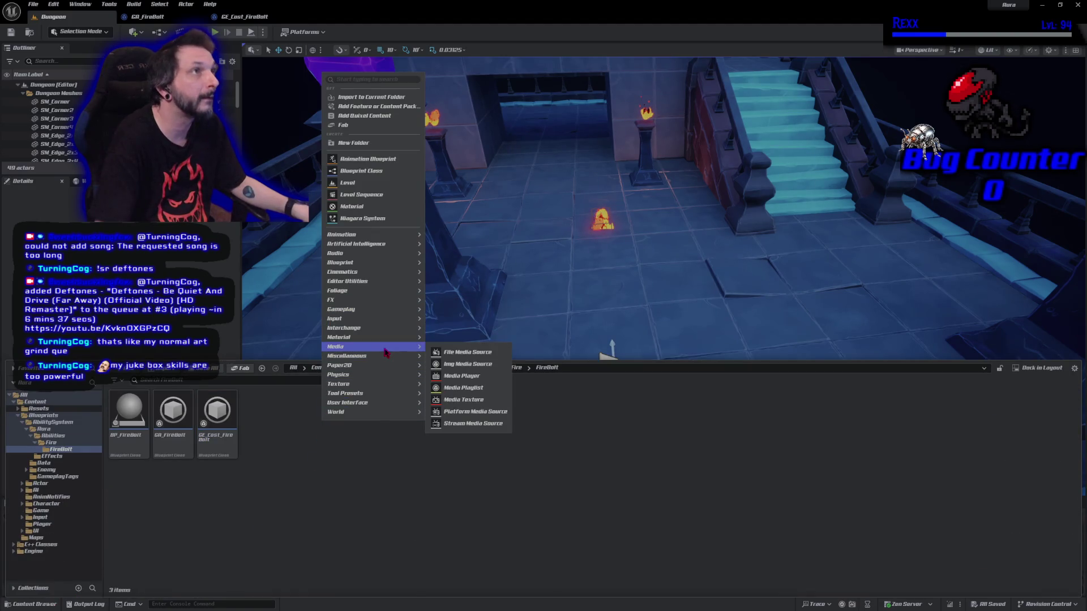
left_click(374, 172)
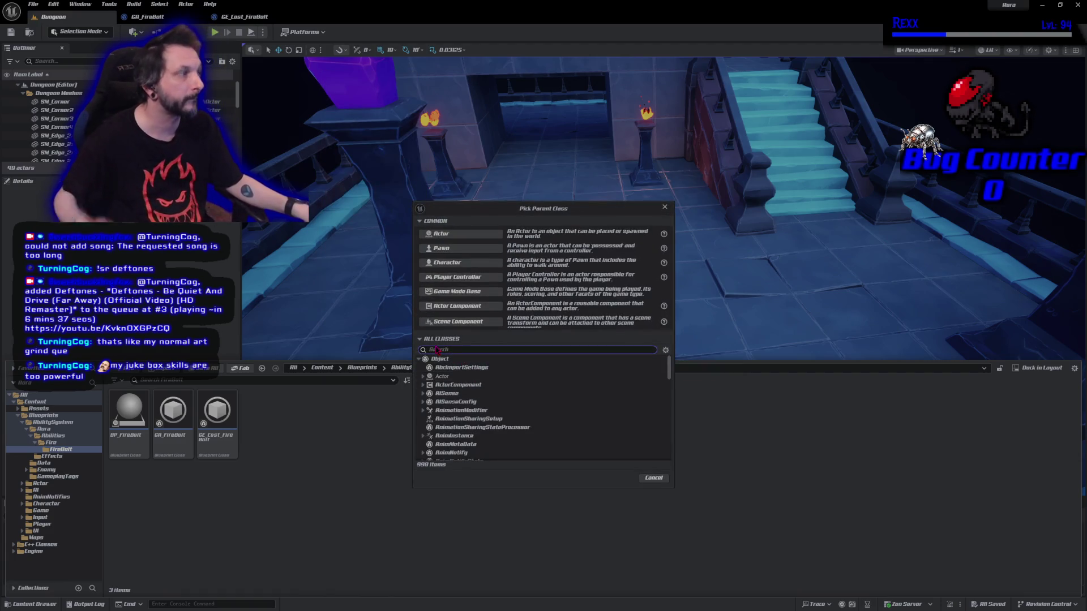
type("gamepl")
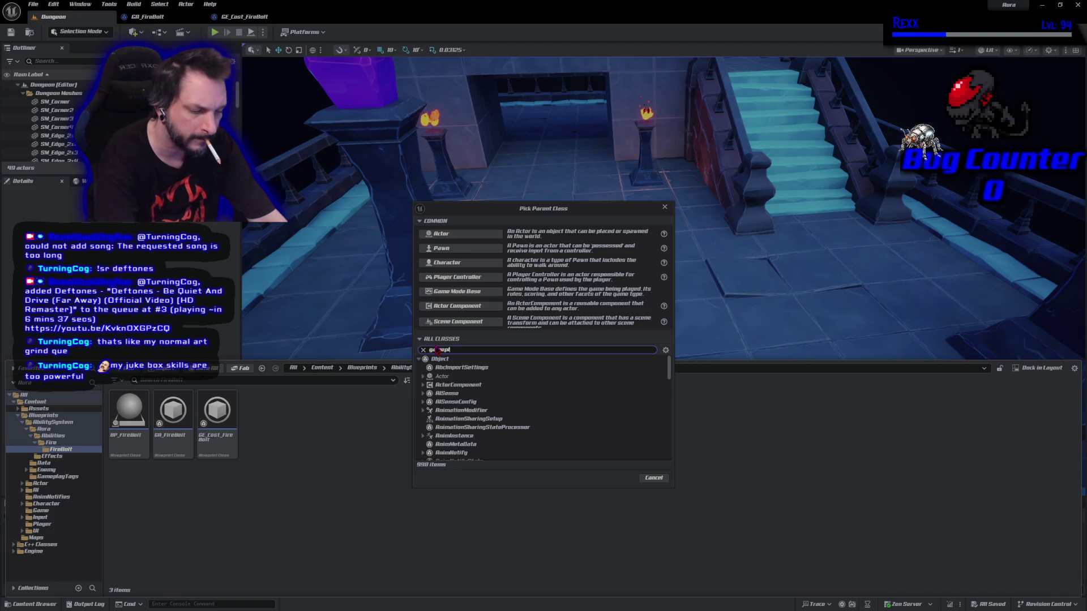
type("ayeff")
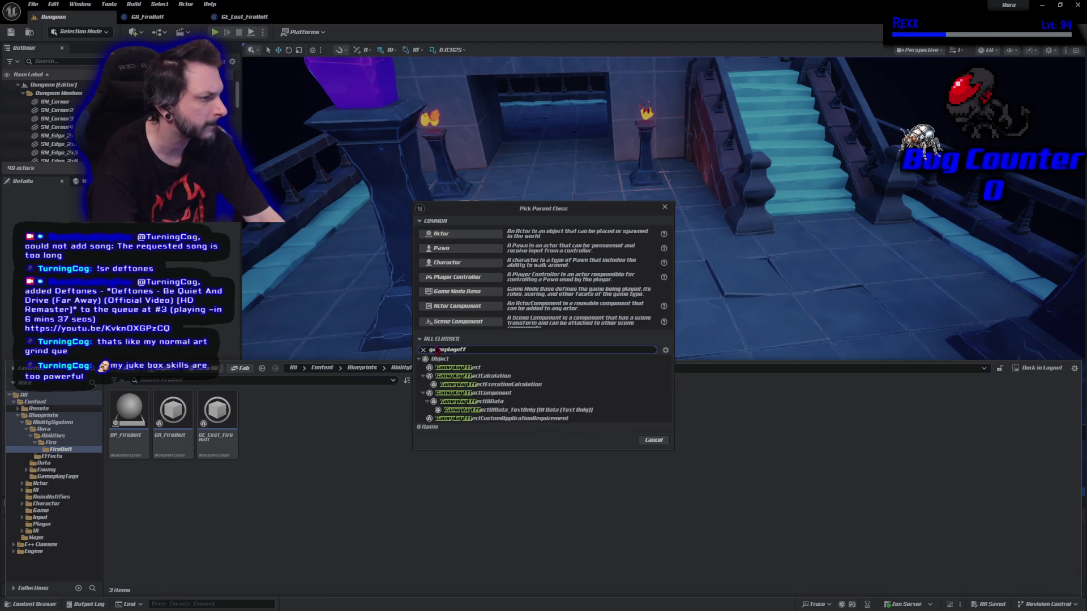
left_click(457, 367)
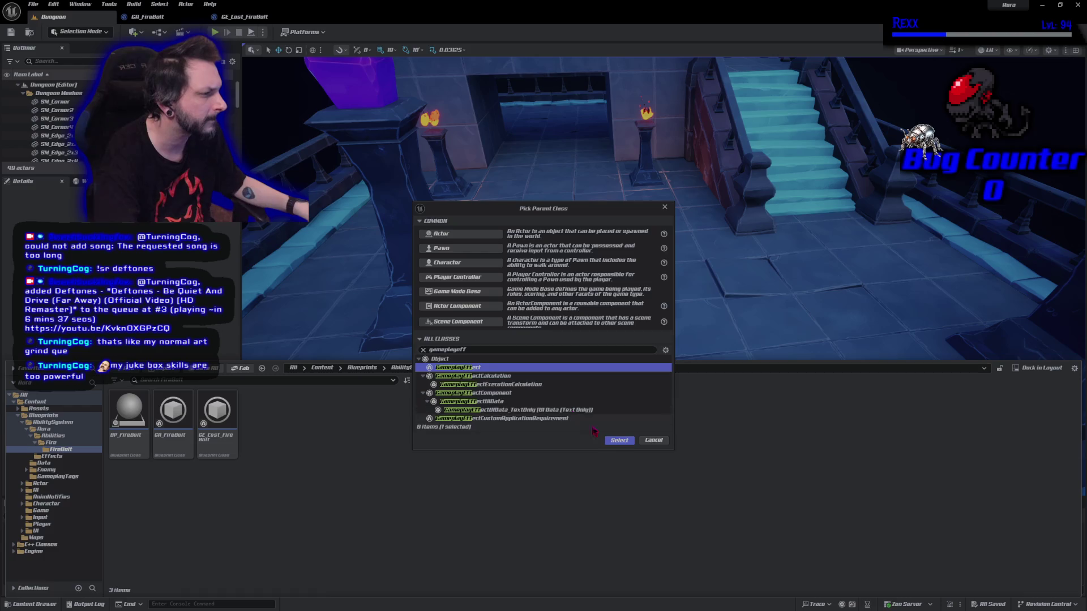
left_click(621, 441)
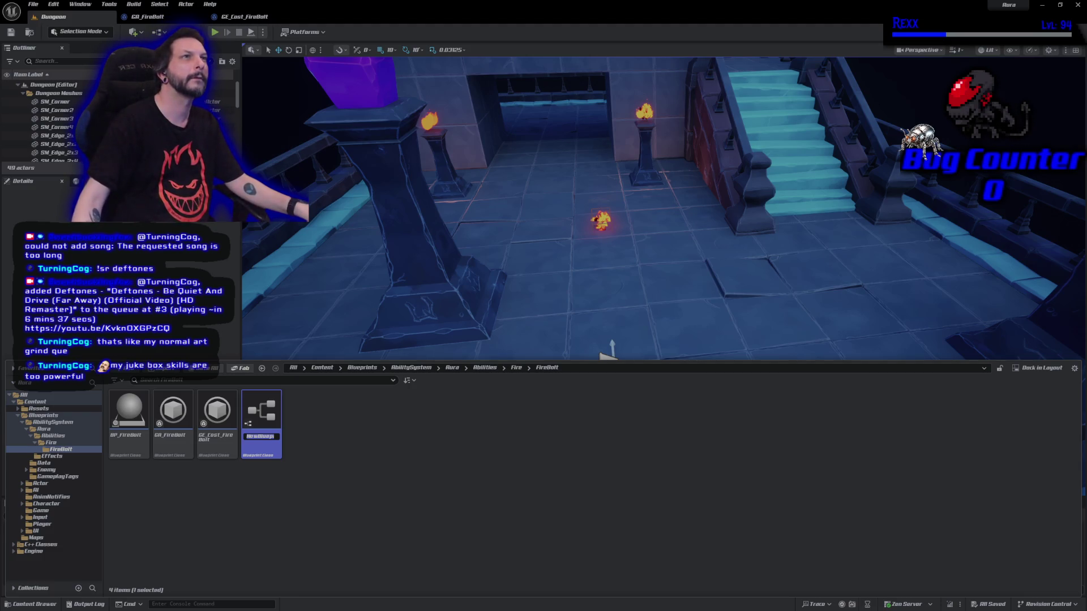
Rename the new asset to GE_Cooldown_FireBolt and open it in its editor
left_click(259, 437)
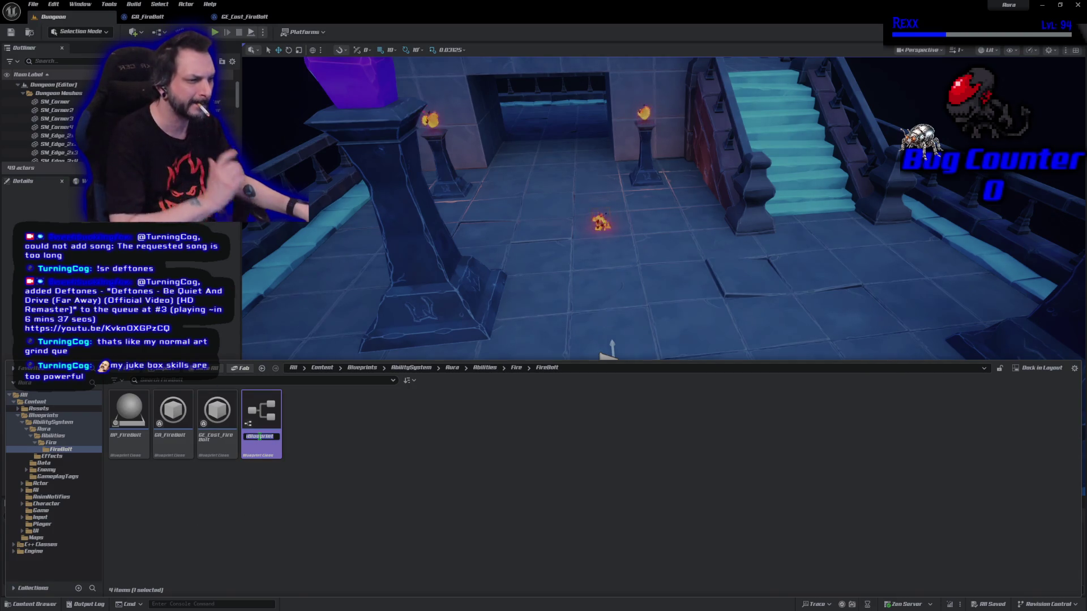
double_click(259, 437)
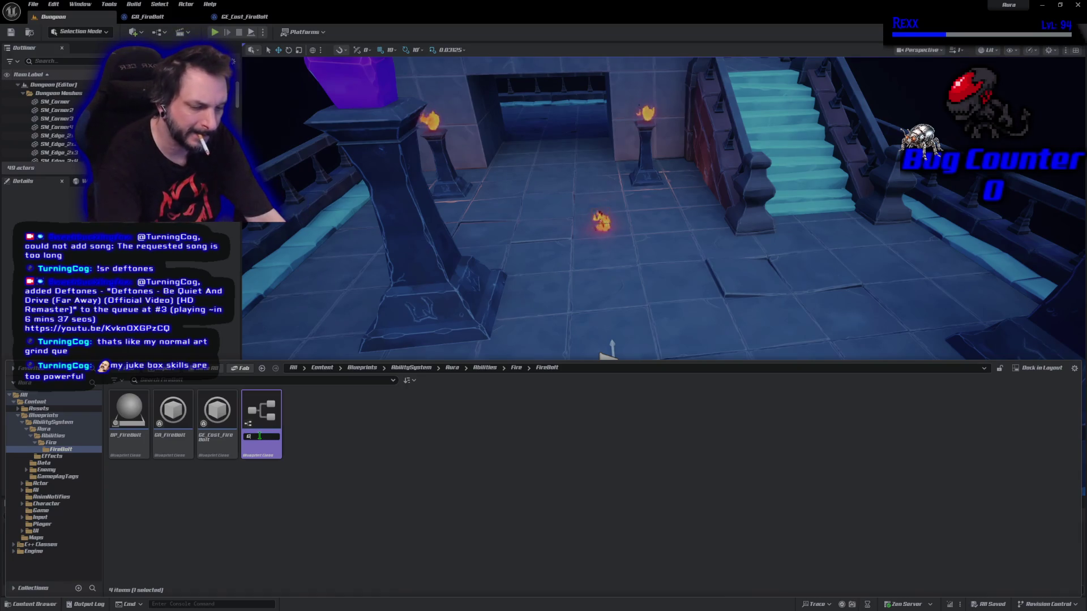
type("GE_Cooldown_F")
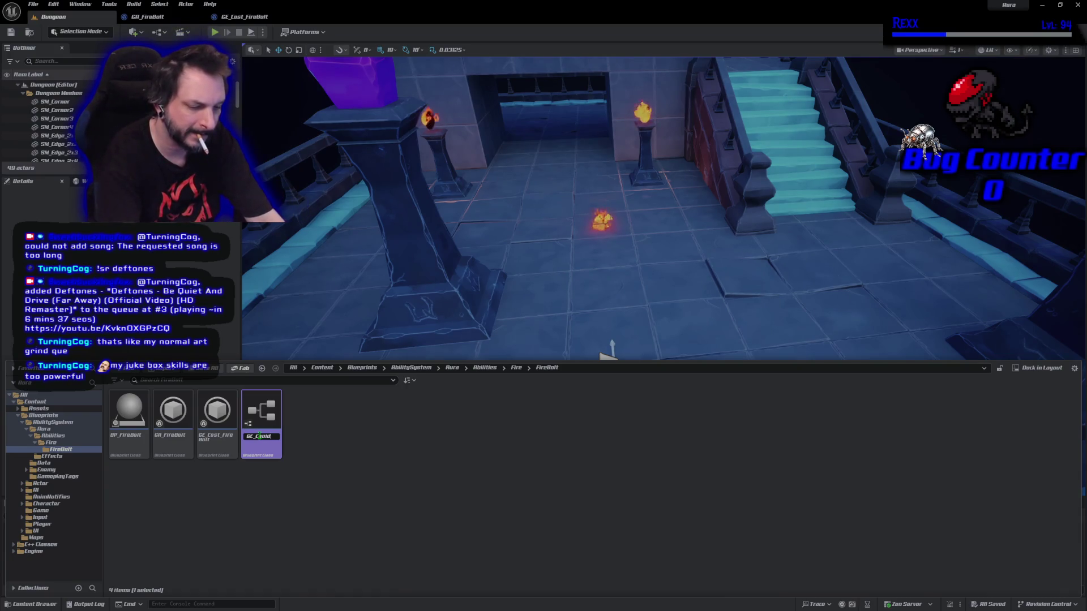
type("ireBolt")
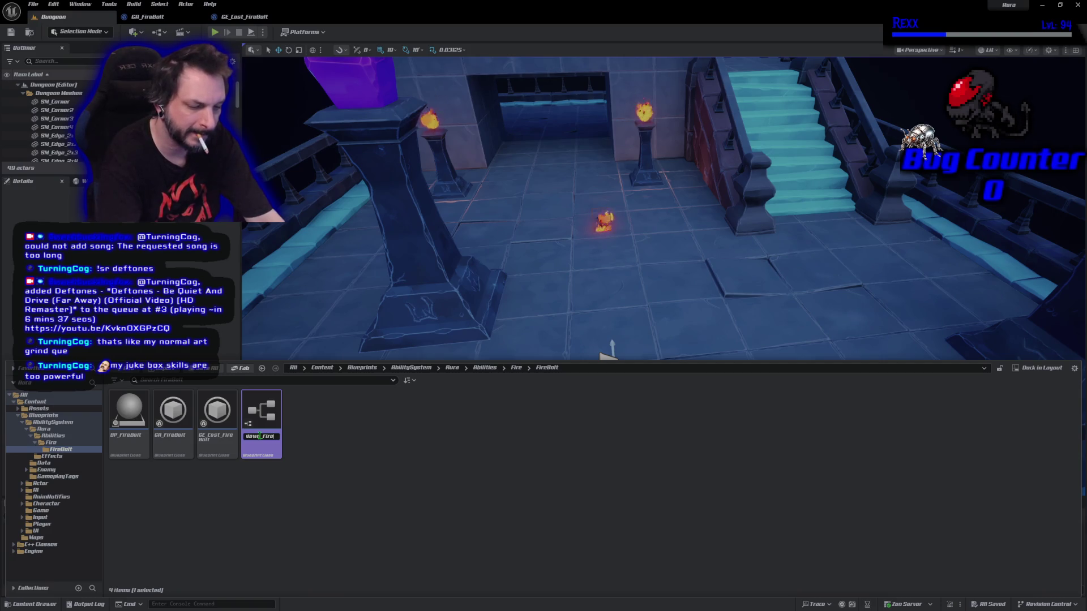
key("Return")
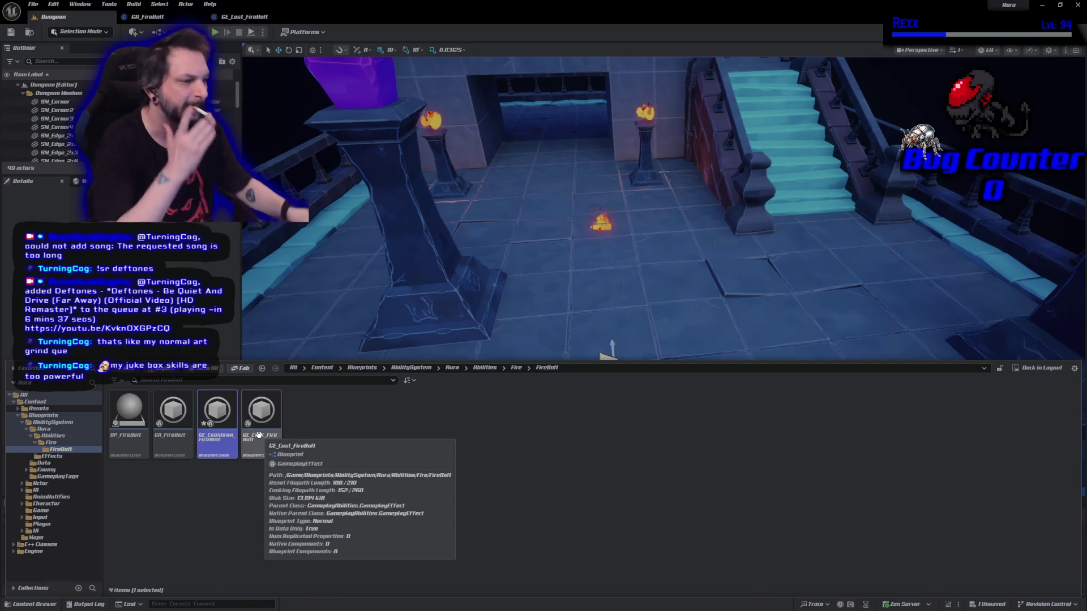
double_click(219, 442)
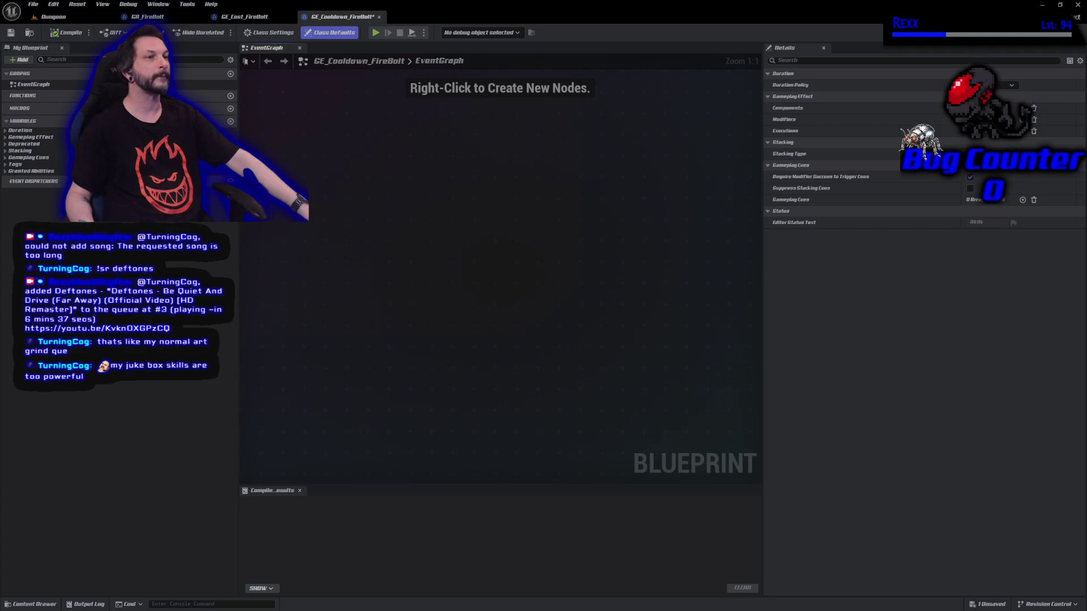
Save GE_Cooldown_FireBolt, then add one empty entry to its Modifiers array
key("ctrl+s")
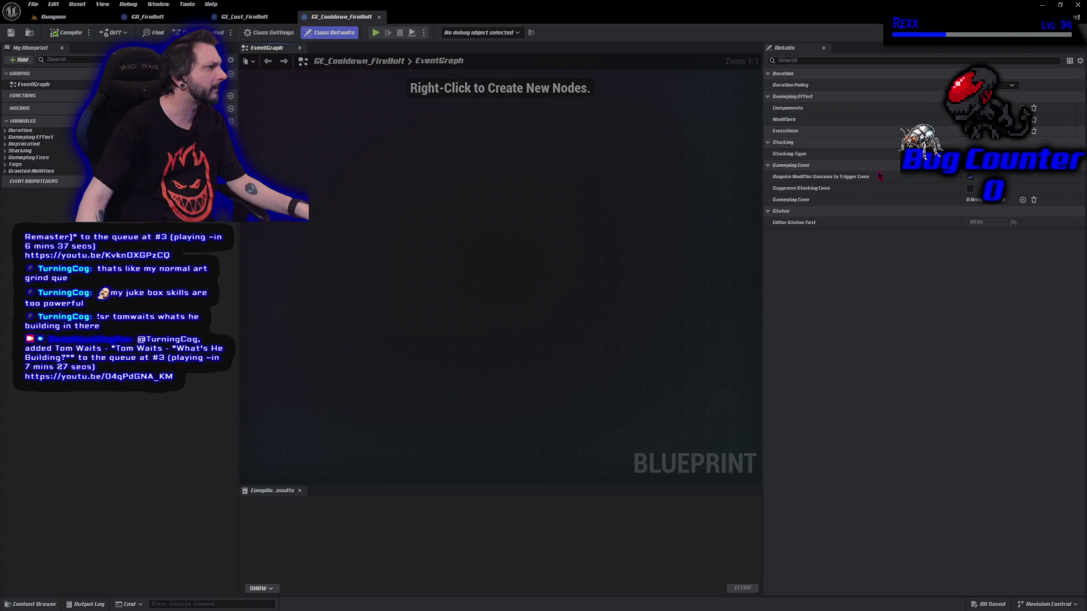
left_click(1022, 119)
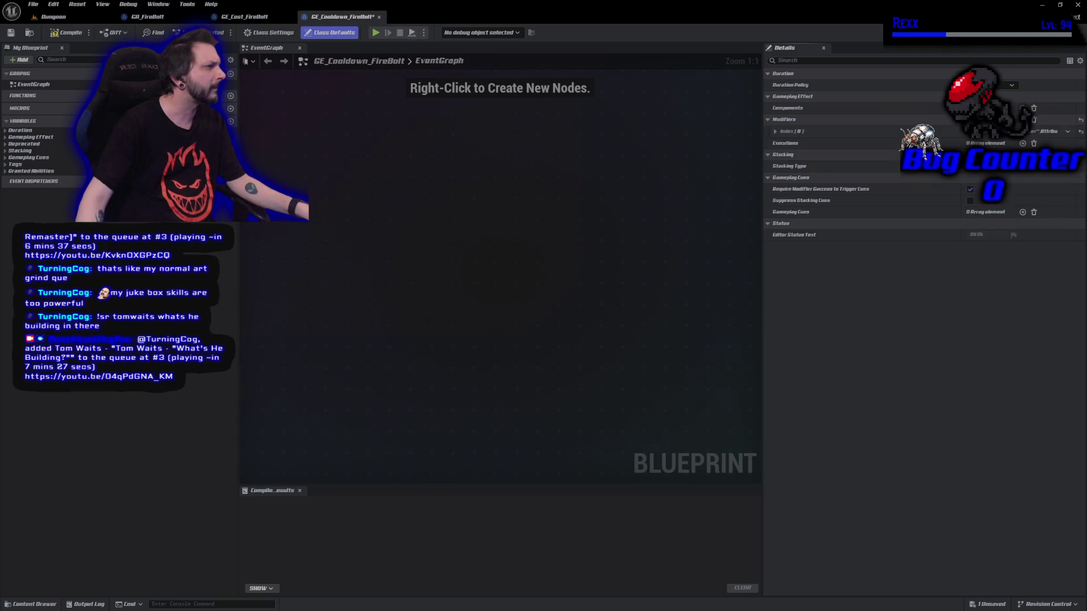
Expand Modifiers [0] to reveal Source Tags, Target Tags and the Add (Base) 0.0 magnitude
left_click(776, 132)
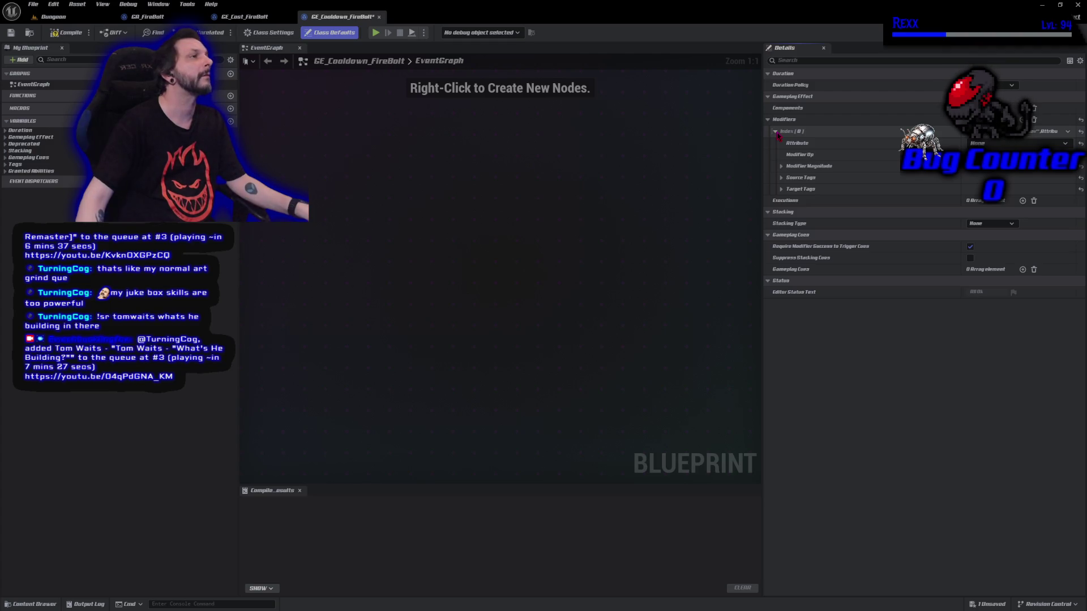
left_click(782, 177)
left_click(782, 226)
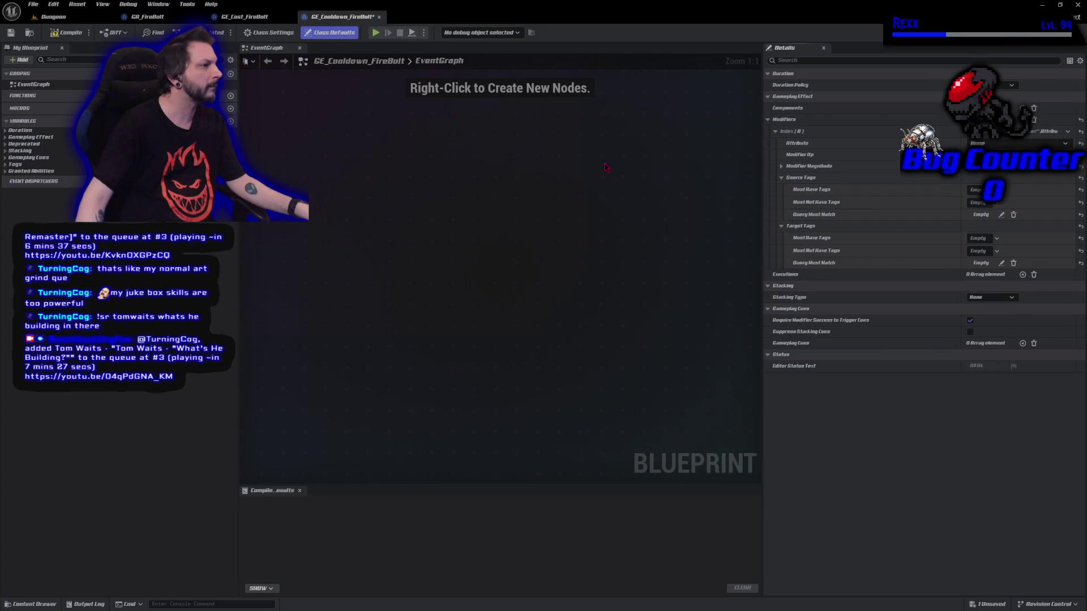
left_click(782, 166)
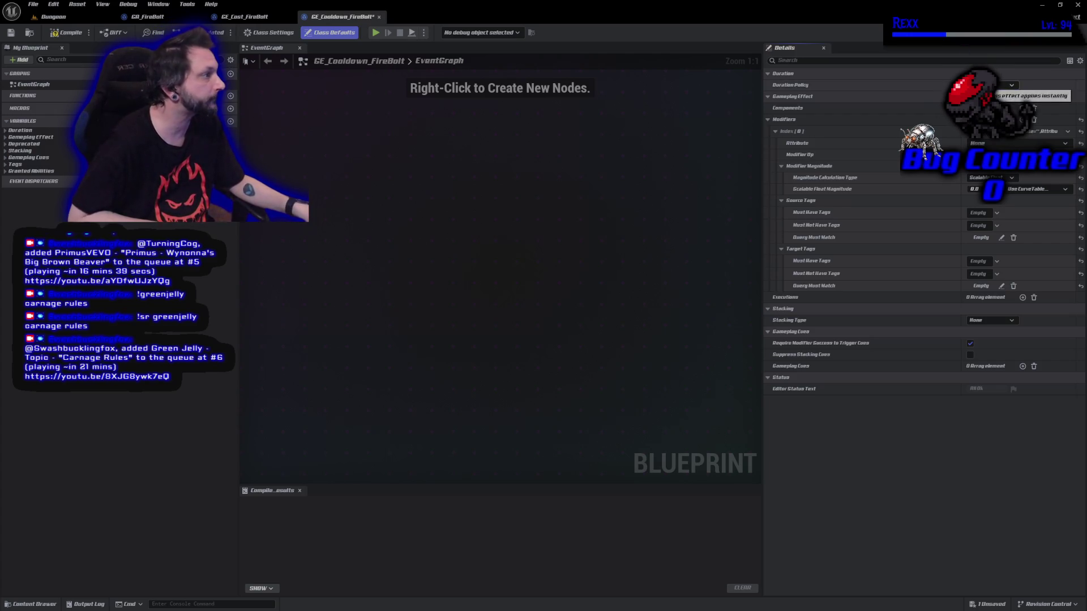
left_click(991, 85)
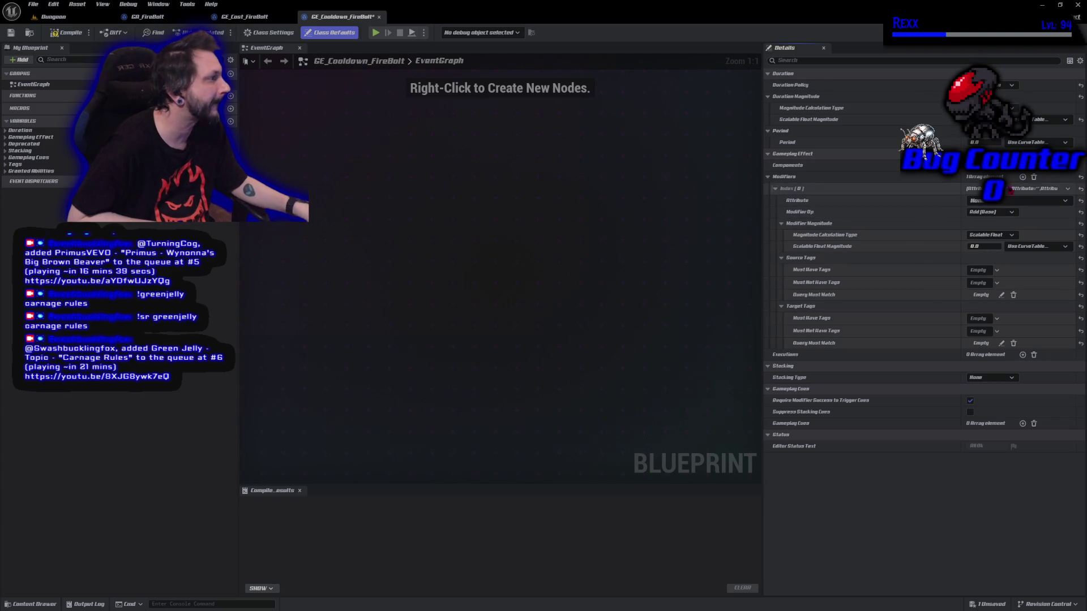
Clear all modifiers and add a Grant Tags to Target Actor component, expanding its Add Tags
left_click(1034, 178)
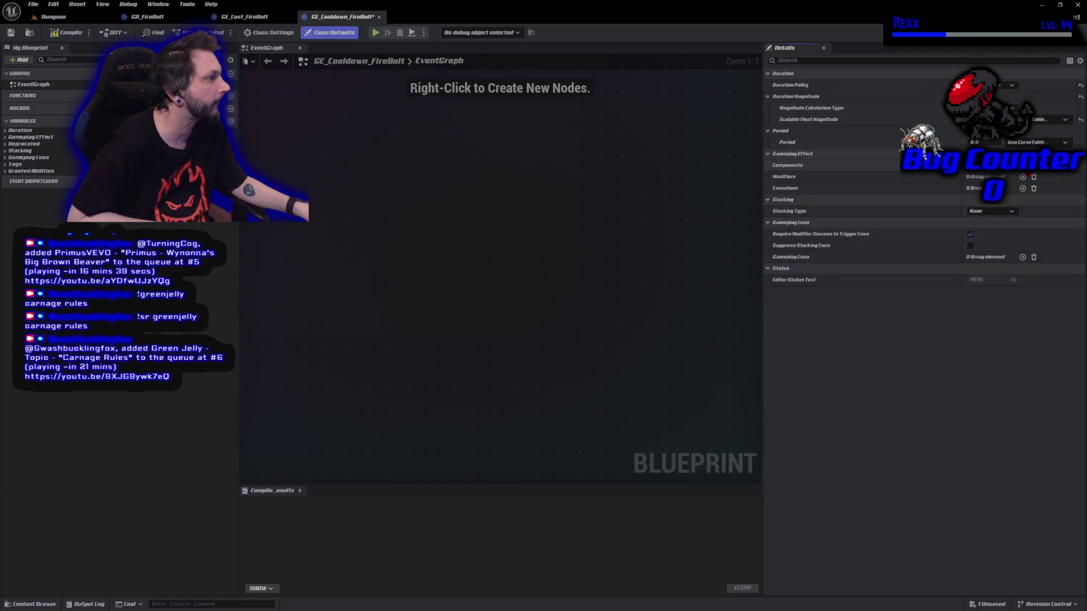
left_click(1022, 166)
left_click(972, 177)
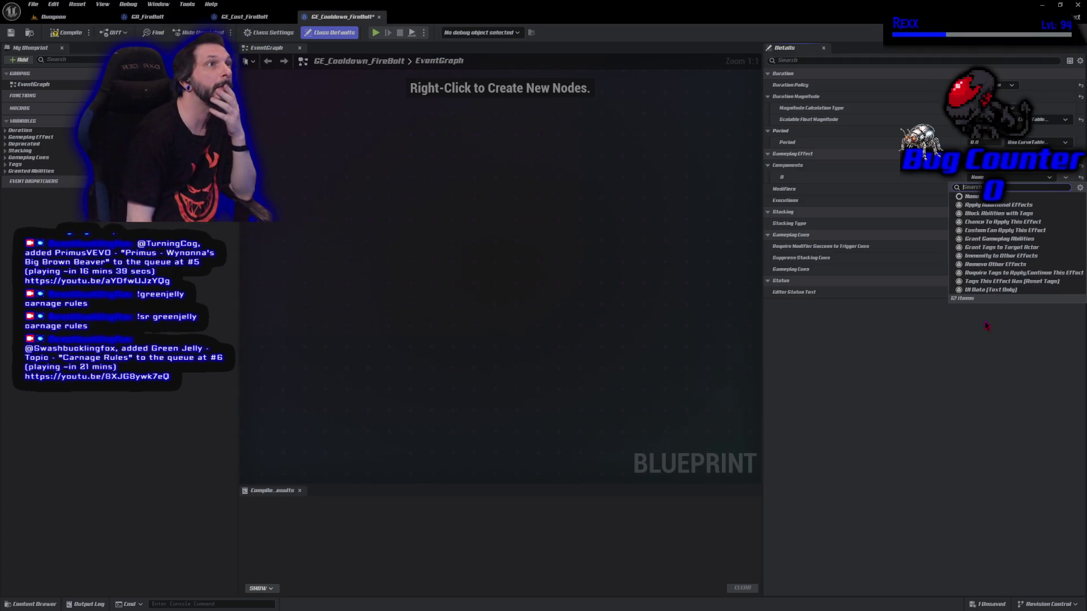
left_click(986, 250)
left_click(775, 177)
left_click(783, 191)
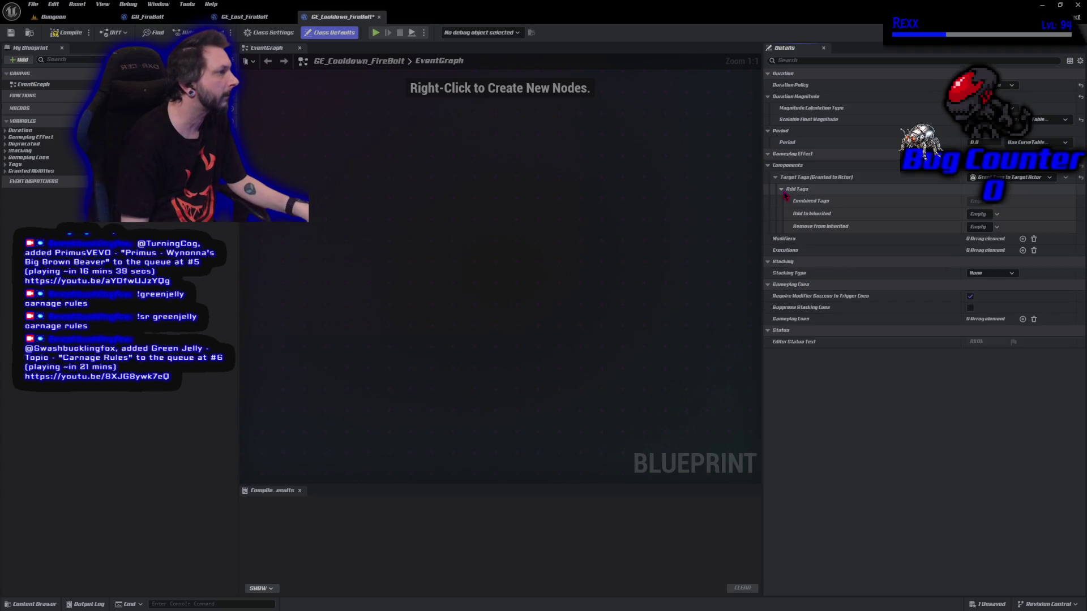